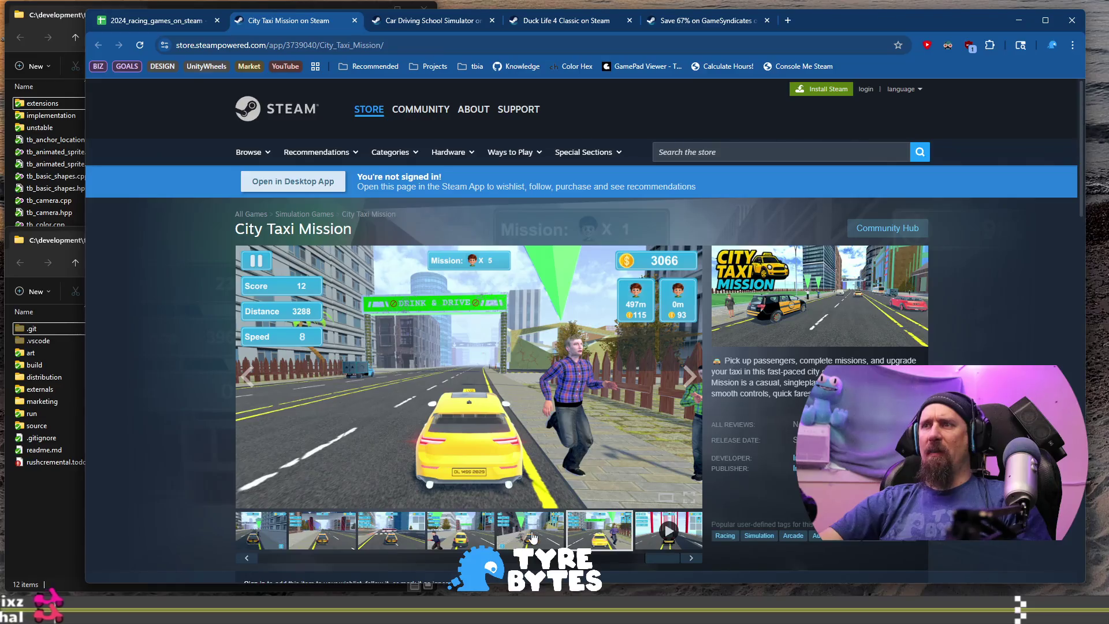
# - View another City Taxi Mission screenshot, then return to the racing games spreadsheet
pyautogui.click(532, 539)
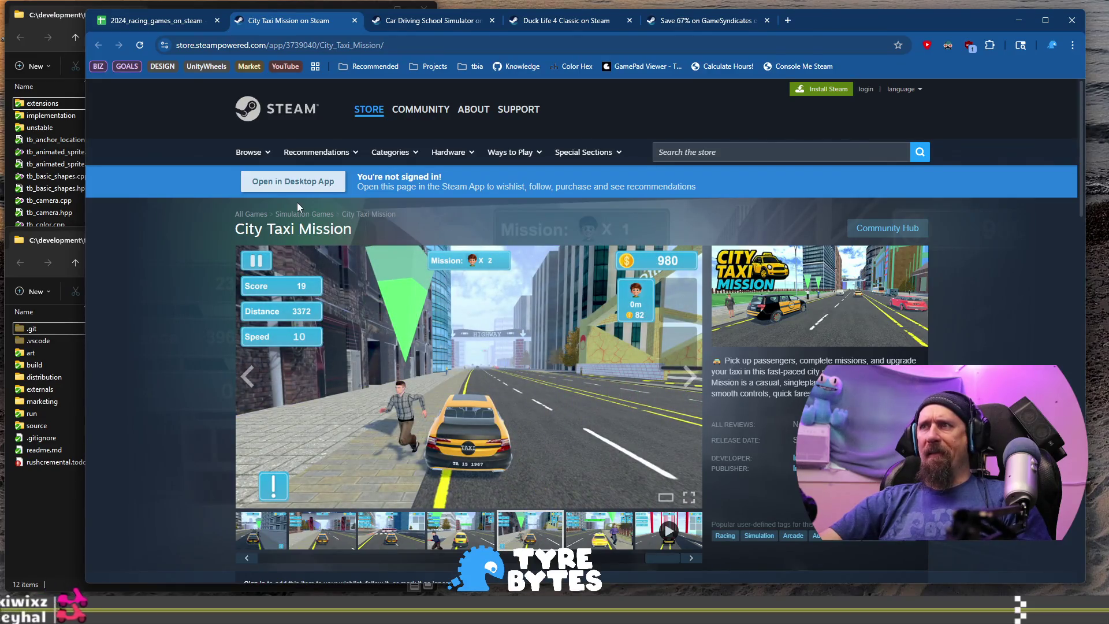
pyautogui.click(156, 20)
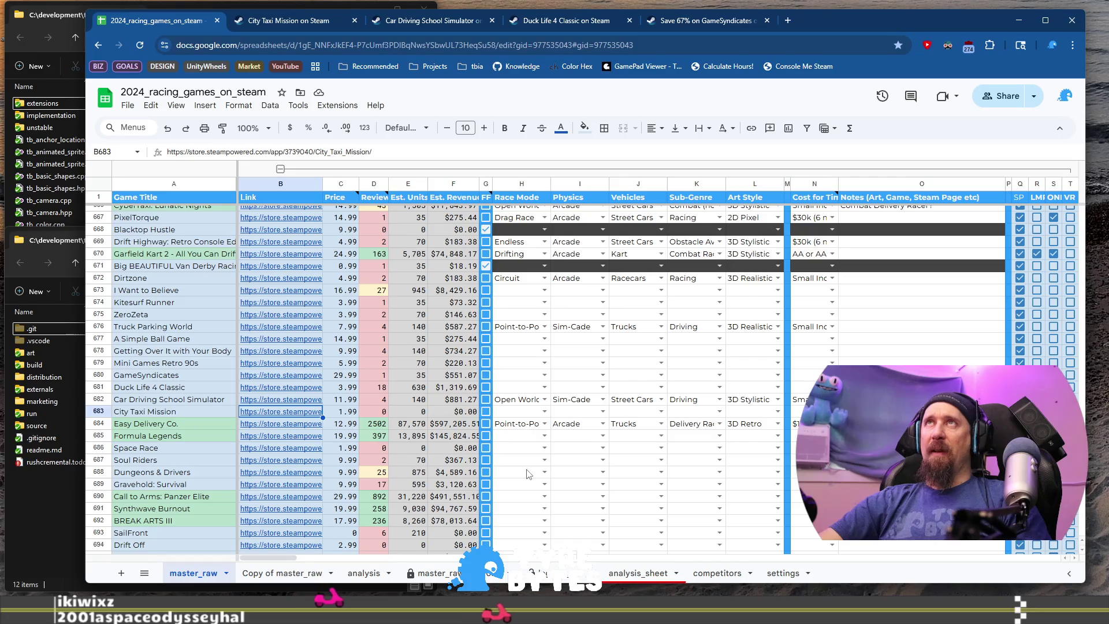
# - Fill row 683's H–J dropdowns with Open World, Arcade and Street Cars
pyautogui.click(527, 417)
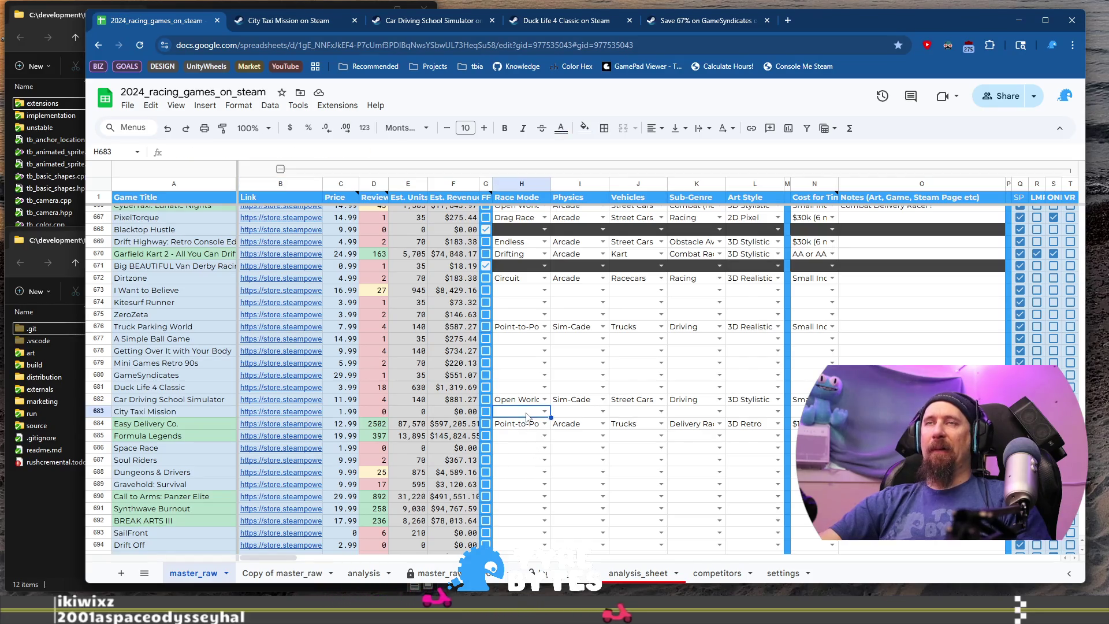
pyautogui.doubleClick(527, 414)
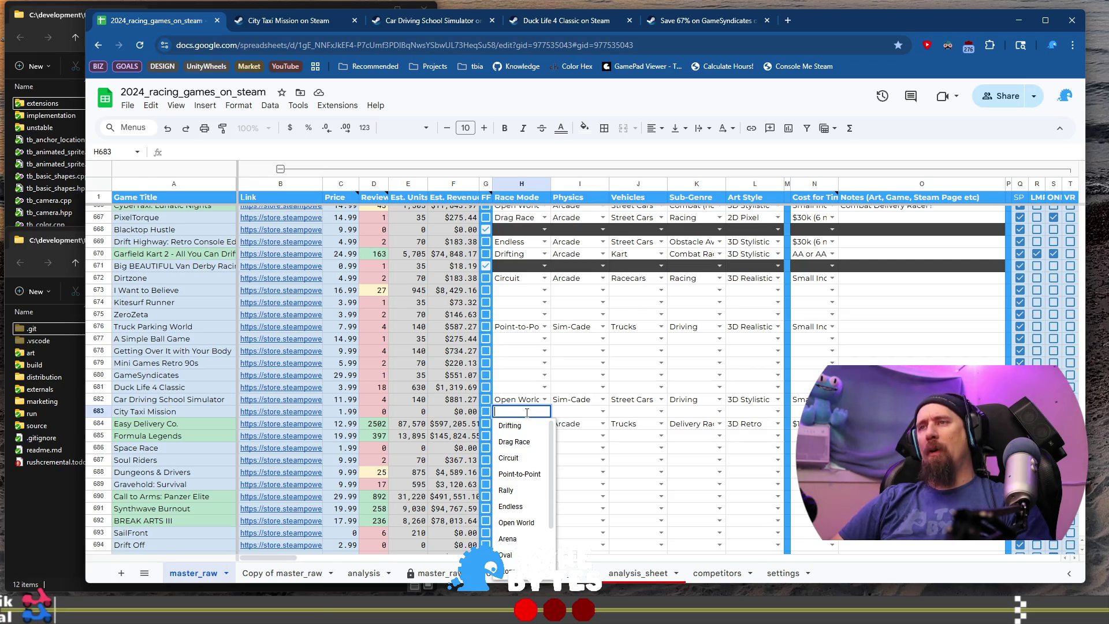
pyautogui.write('o')
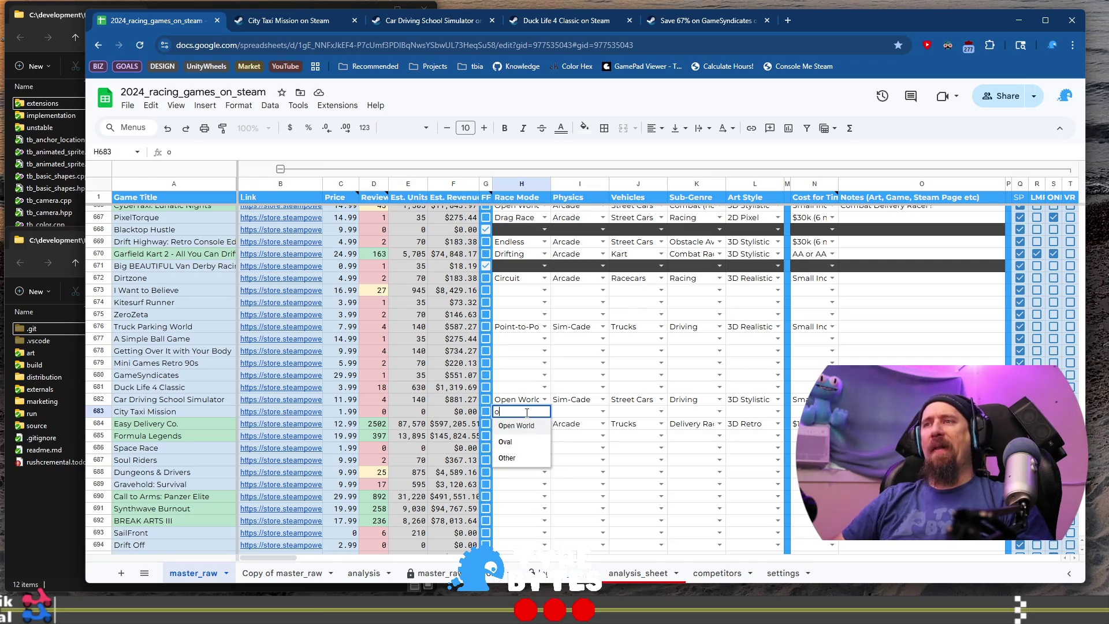
pyautogui.press('Tab')
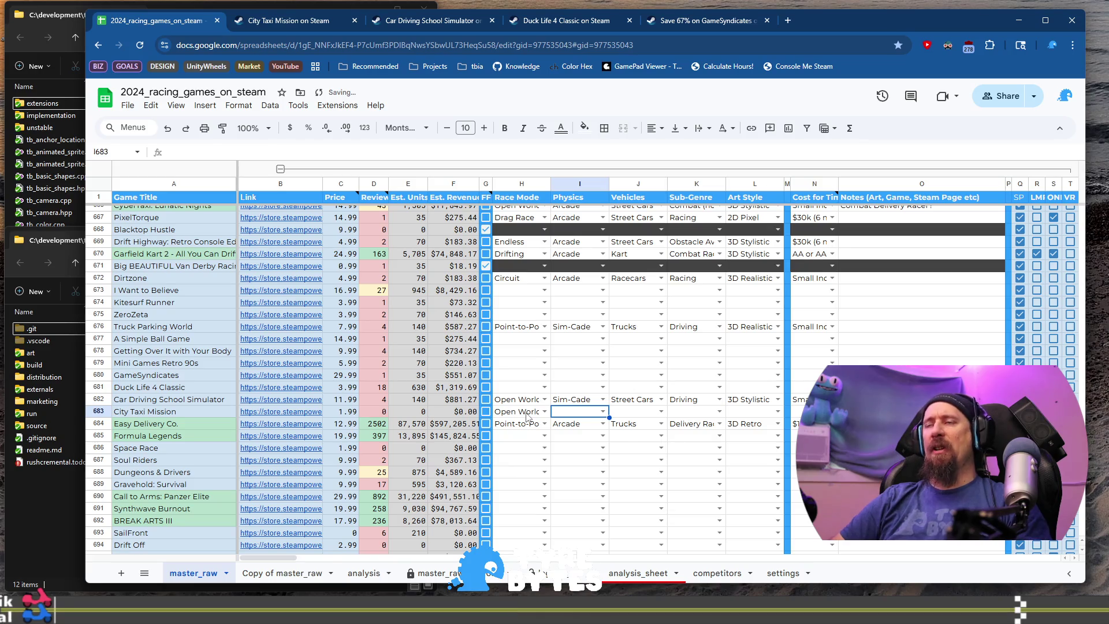
pyautogui.write('A')
pyautogui.press('Tab')
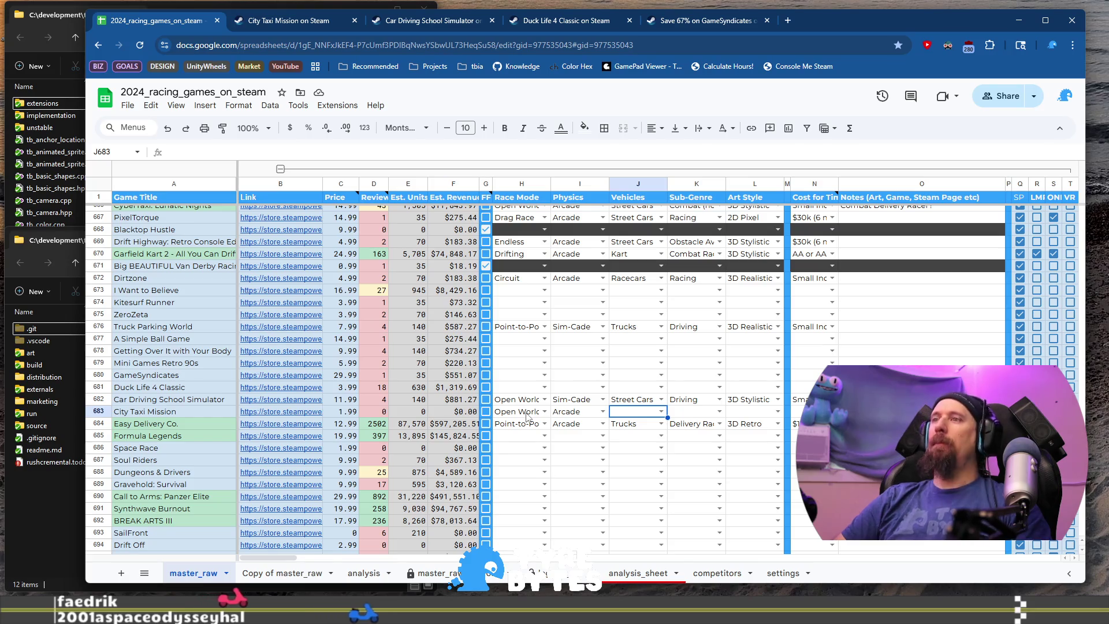
pyautogui.press('Return')
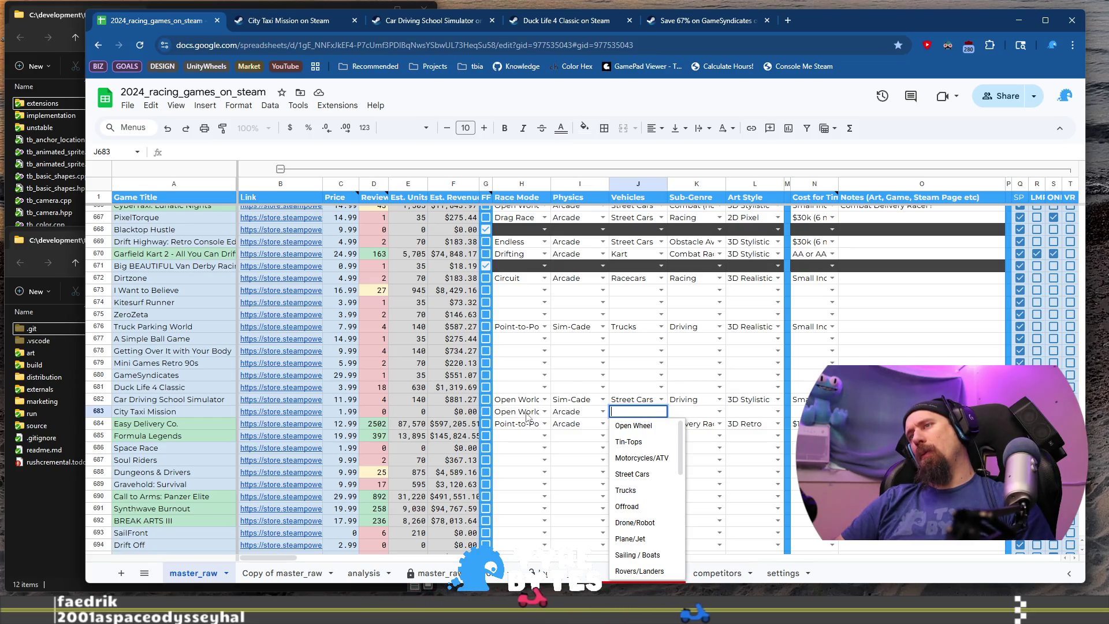
pyautogui.write('st')
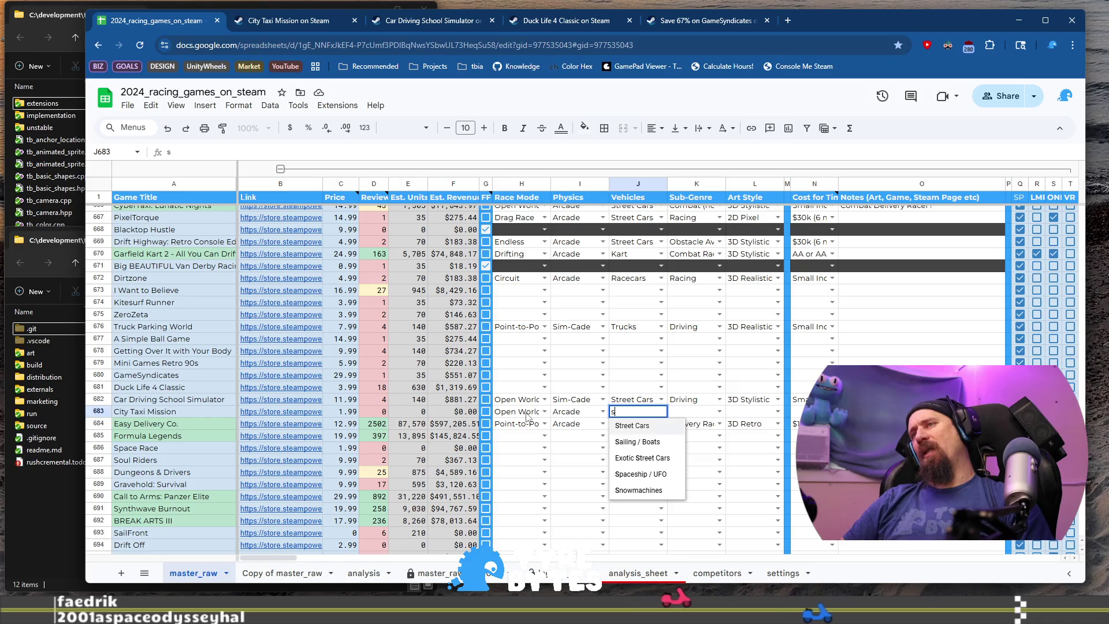
pyautogui.press('Tab')
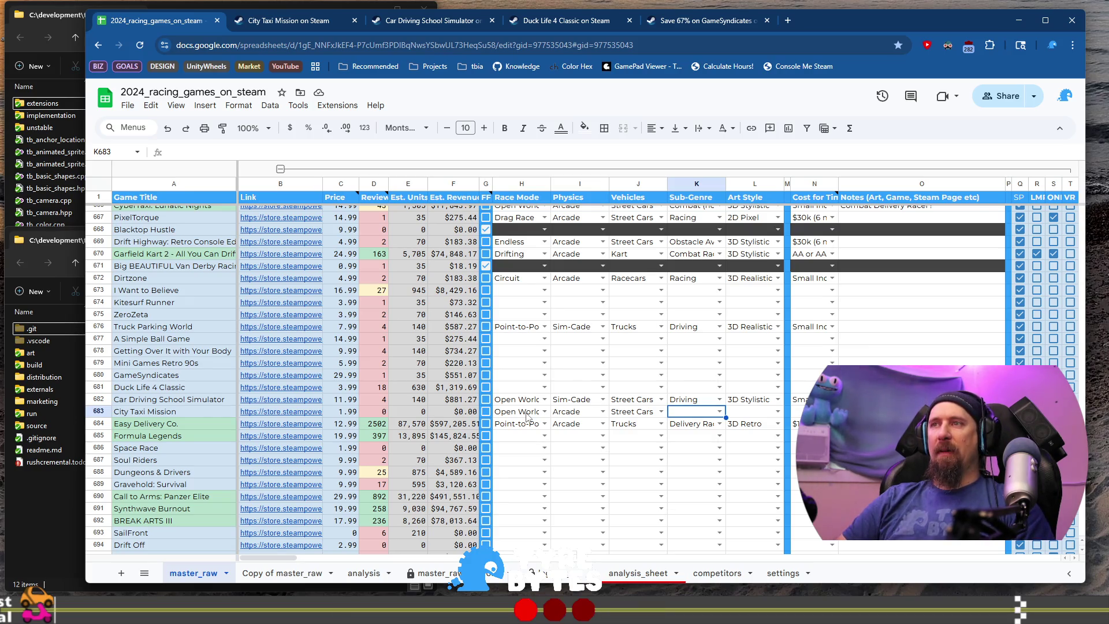
# - Choose Delivery Racer from K683's sub-genre dropdown for City Taxi Mission
pyautogui.press('Return')
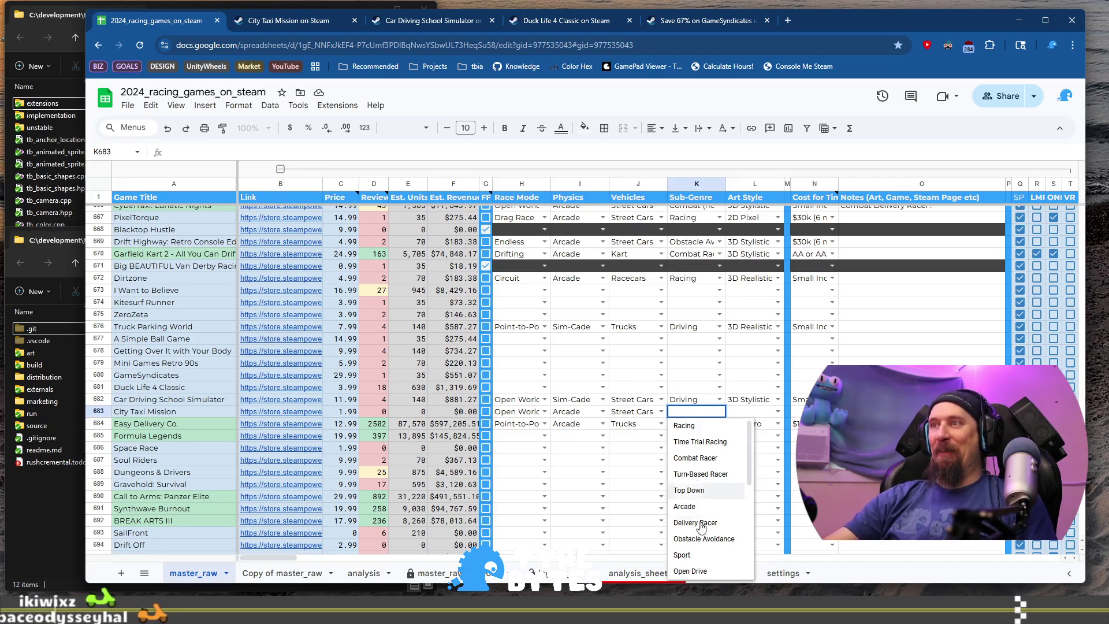
pyautogui.scroll(-2, 711, 517)
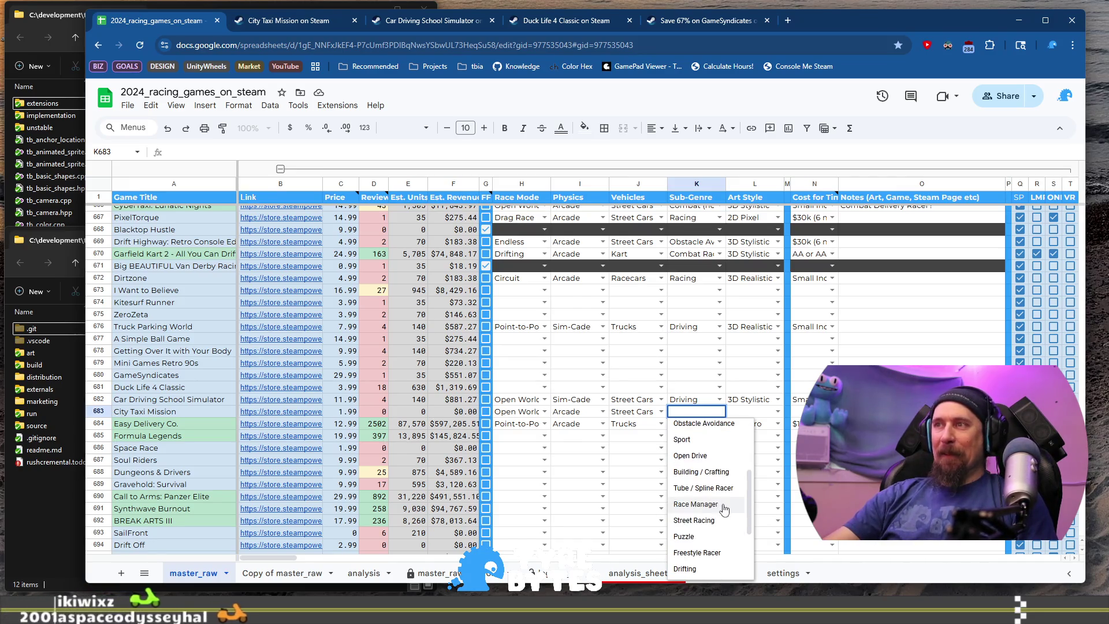
pyautogui.scroll(-2, 722, 515)
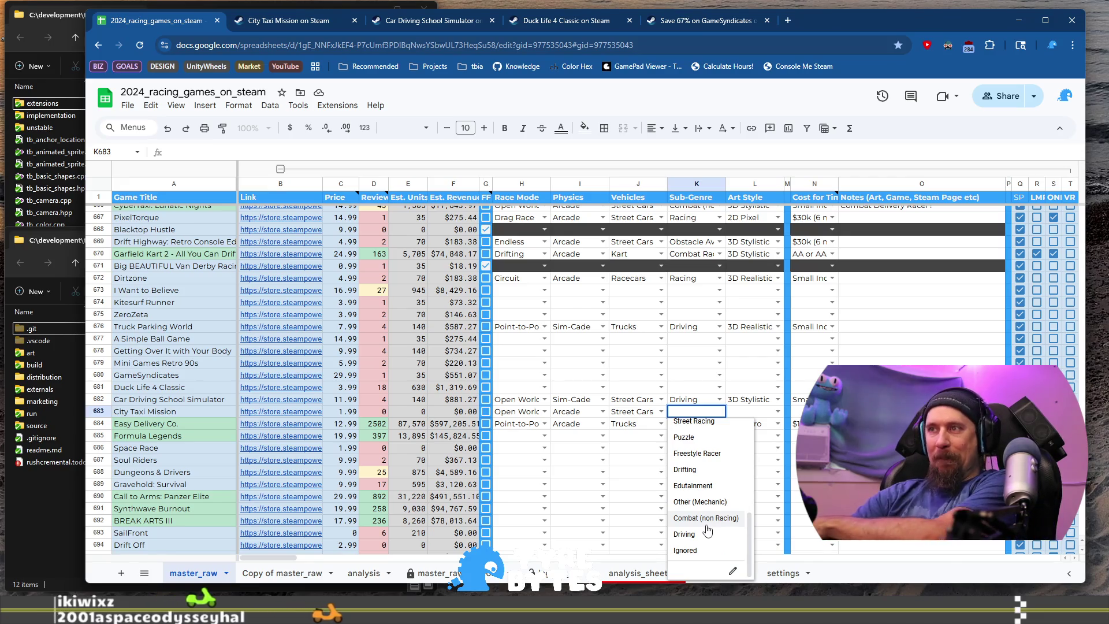
pyautogui.scroll(2, 714, 509)
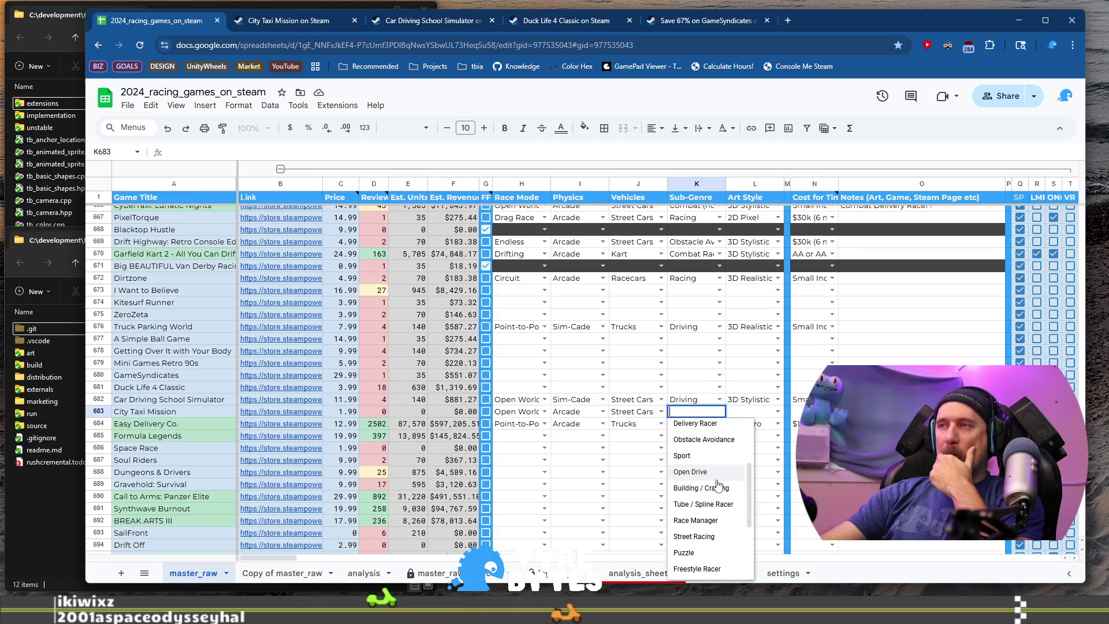
pyautogui.scroll(-2, 718, 486)
pyautogui.scroll(2, 718, 485)
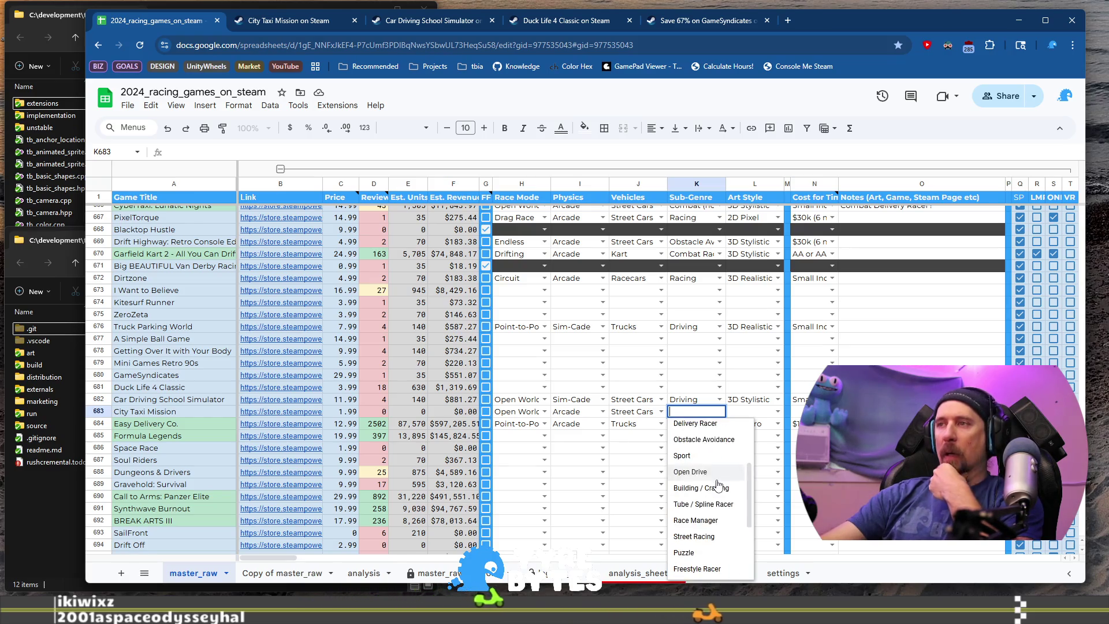
pyautogui.scroll(-1, 718, 486)
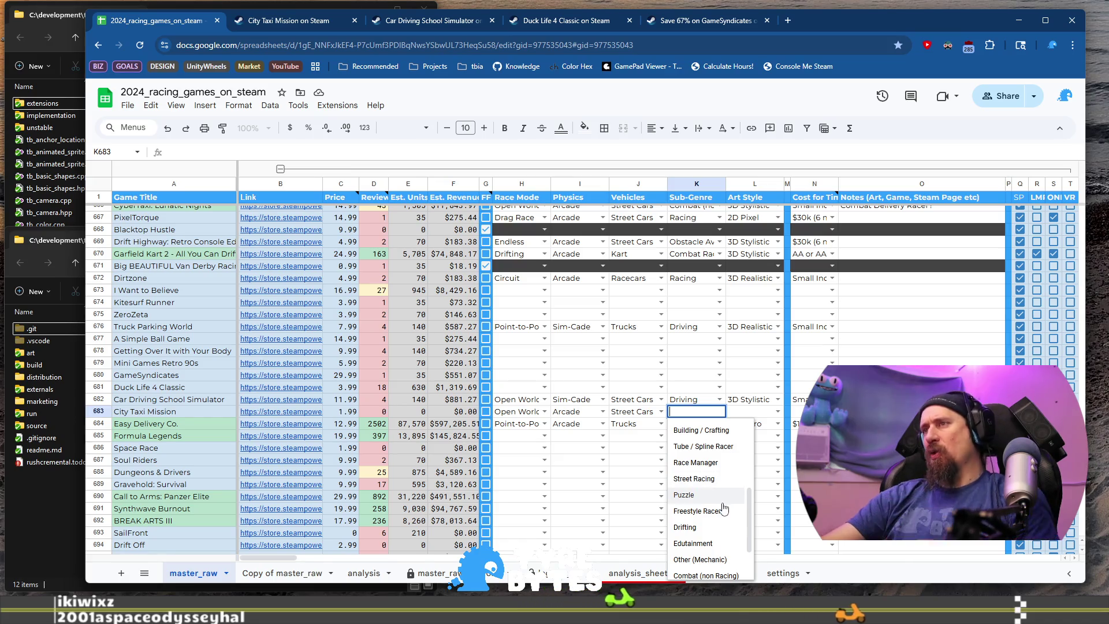
pyautogui.write('fde')
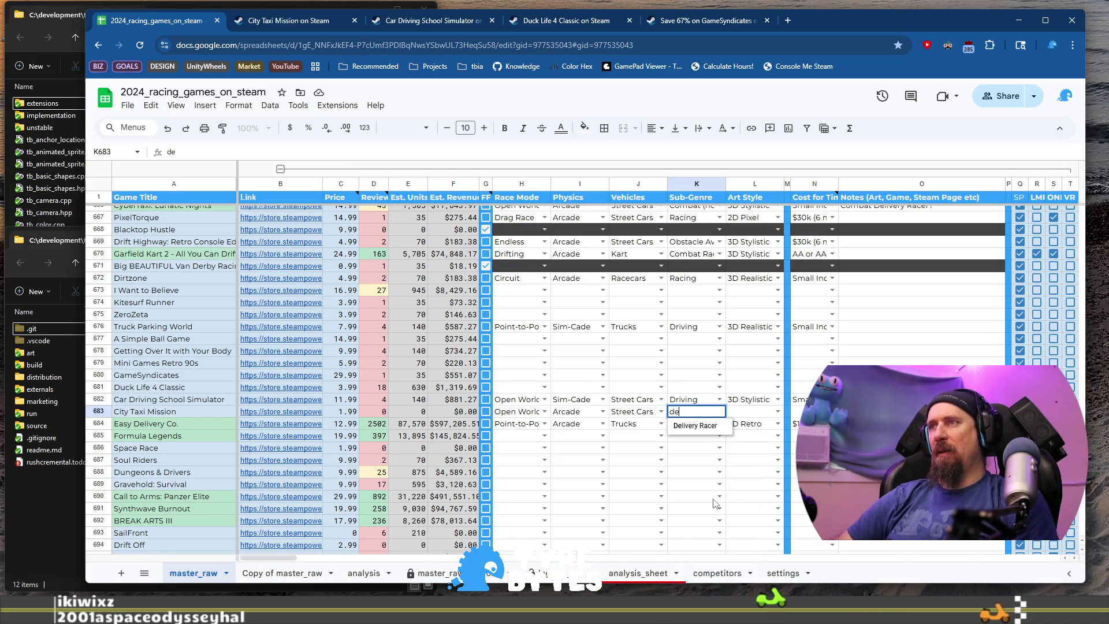
pyautogui.press('Tab')
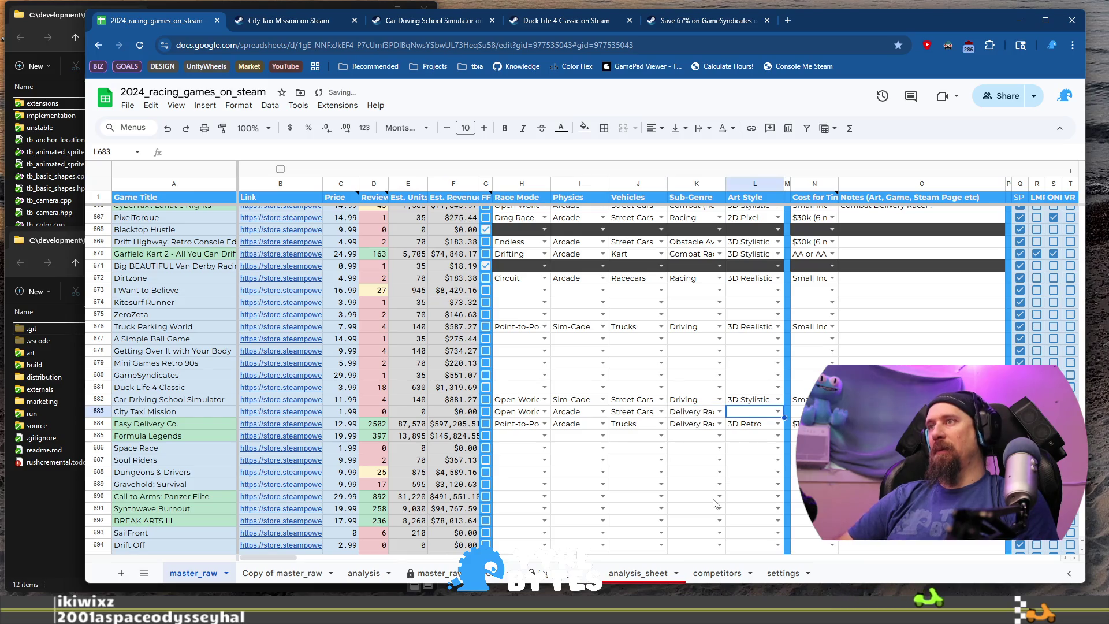
# - Set L683's art style to 3D Mixed and N683's cost to $30k (6 month)
pyautogui.press('Return')
pyautogui.write('m')
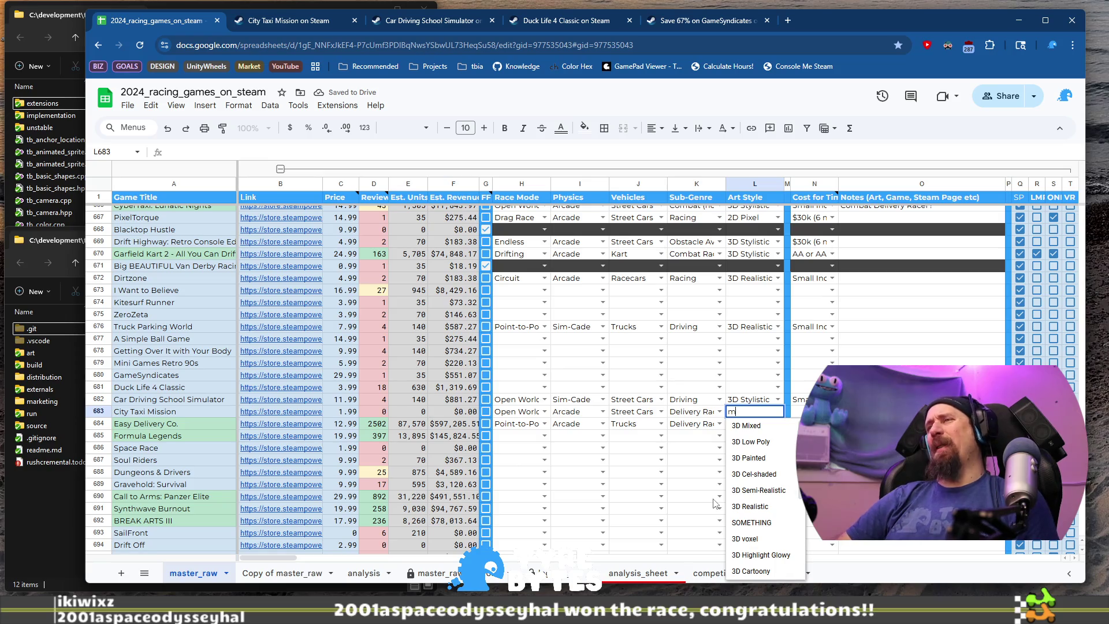
pyautogui.press('Tab')
pyautogui.press('Tab')
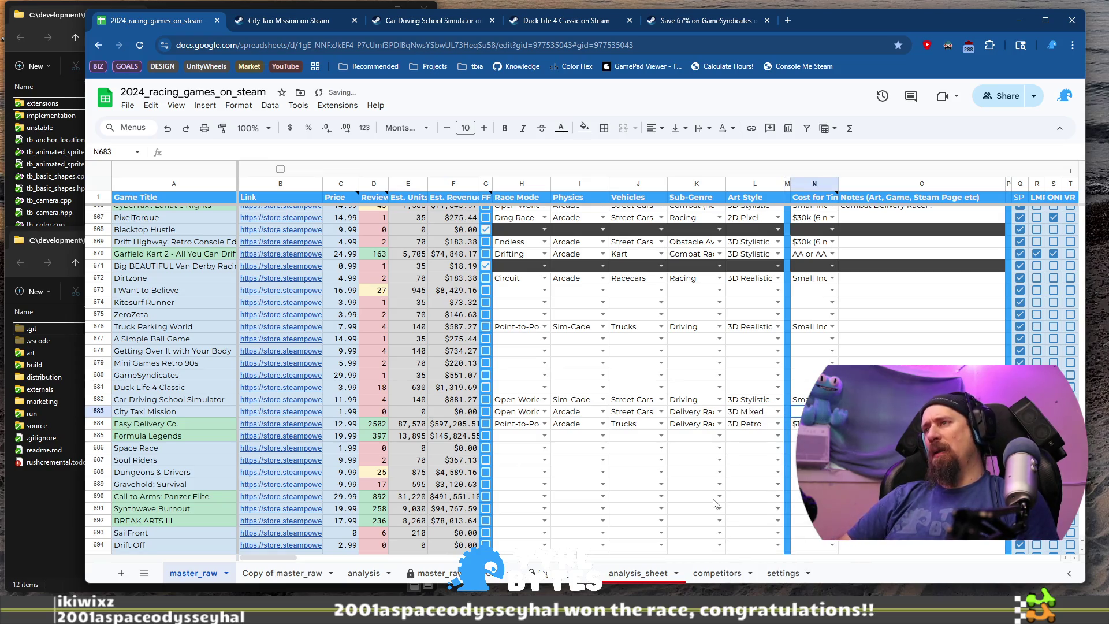
pyautogui.press('Return')
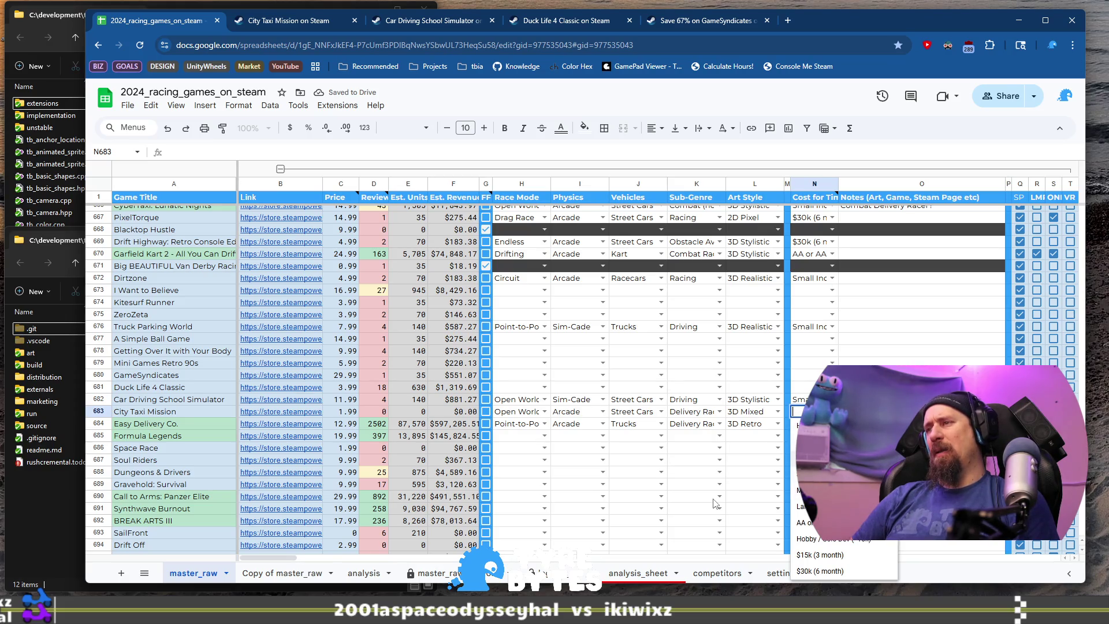
pyautogui.press('Down')
pyautogui.press('Down')
pyautogui.press('Down')
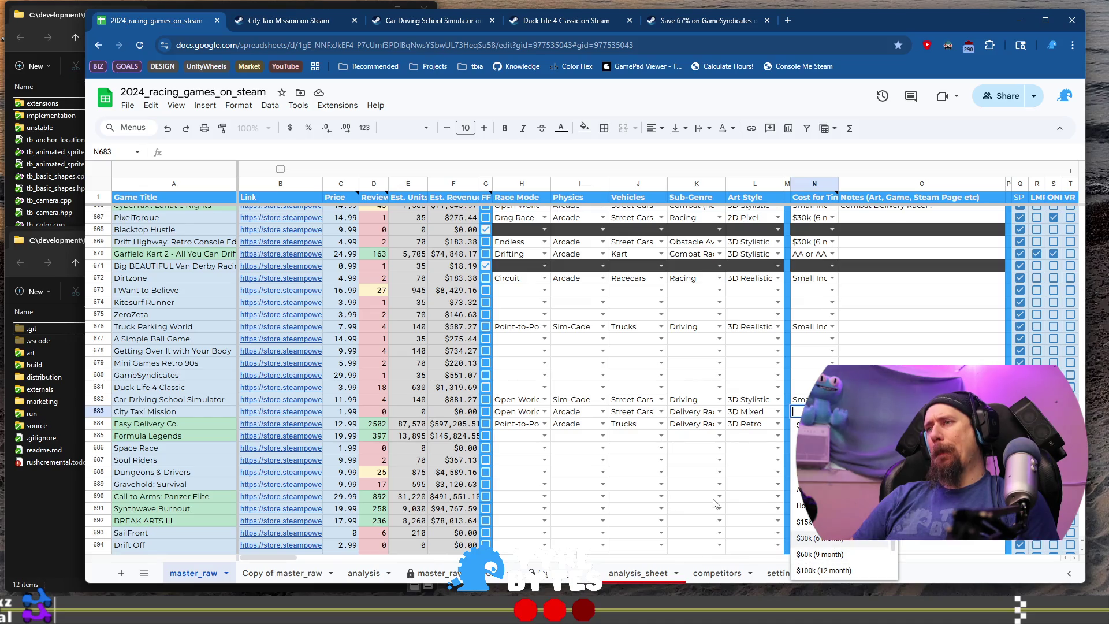
pyautogui.press('Return')
pyautogui.press('Return')
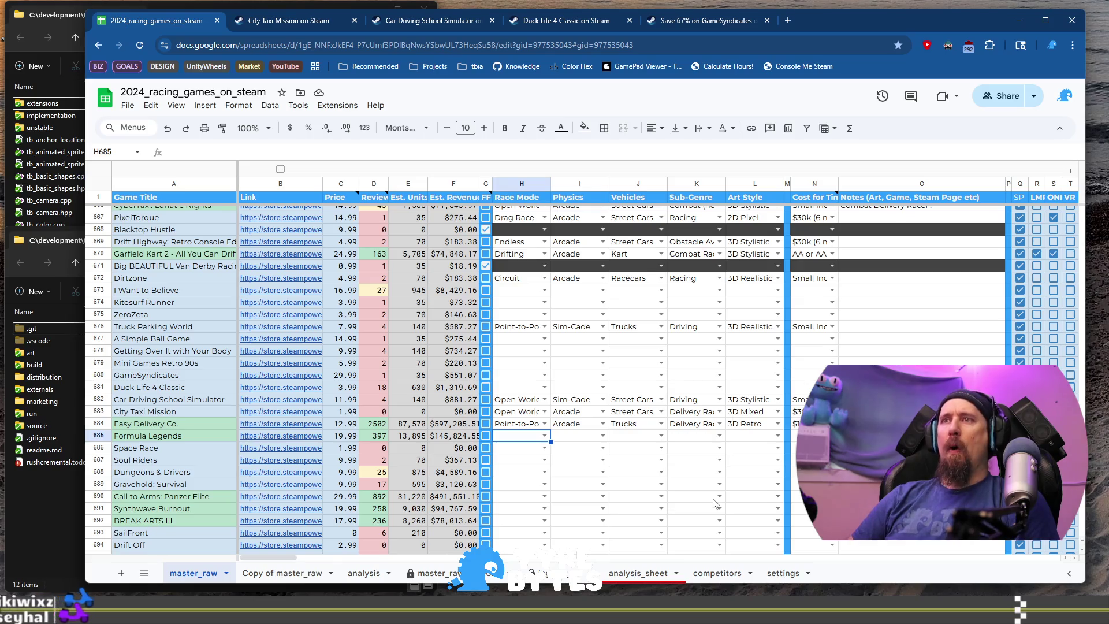
pyautogui.click(280, 437)
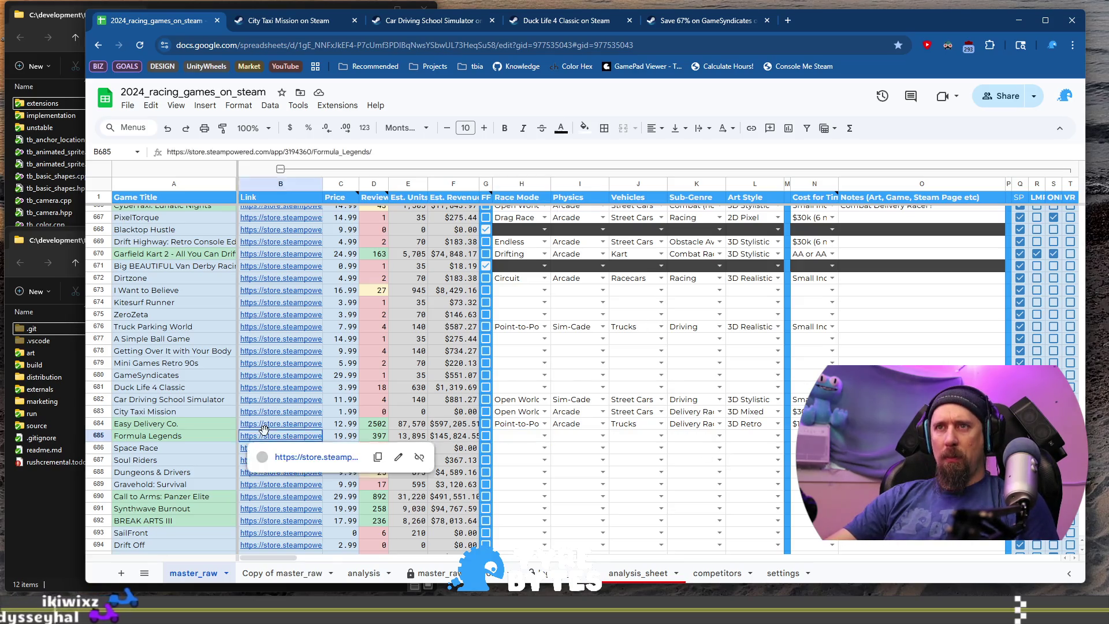
pyautogui.click(316, 457)
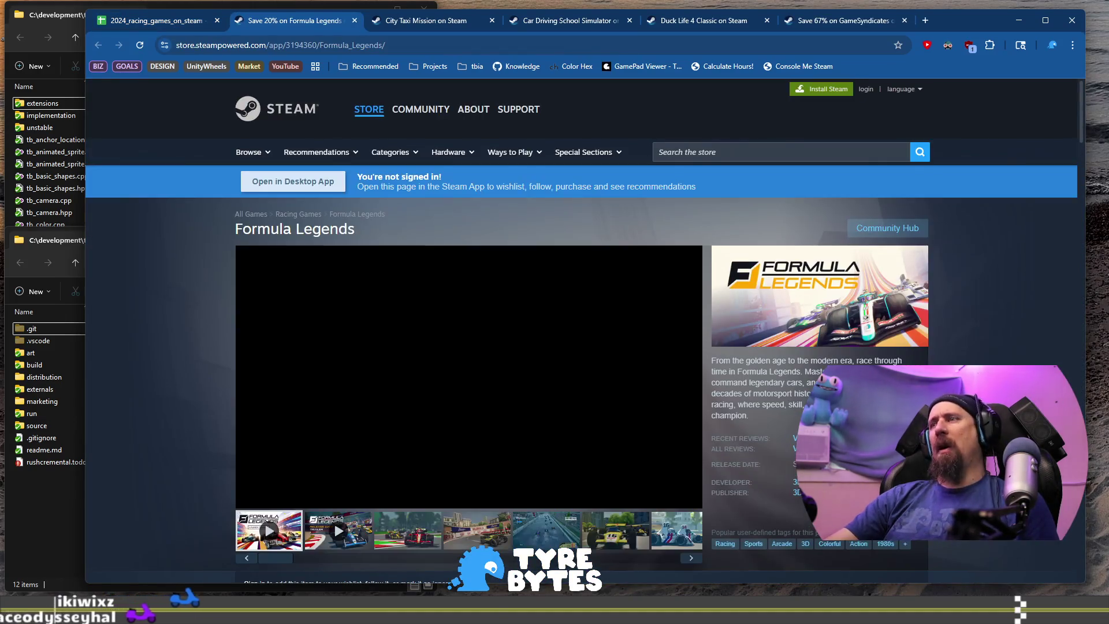
pyautogui.hotkey('ctrl', '1')
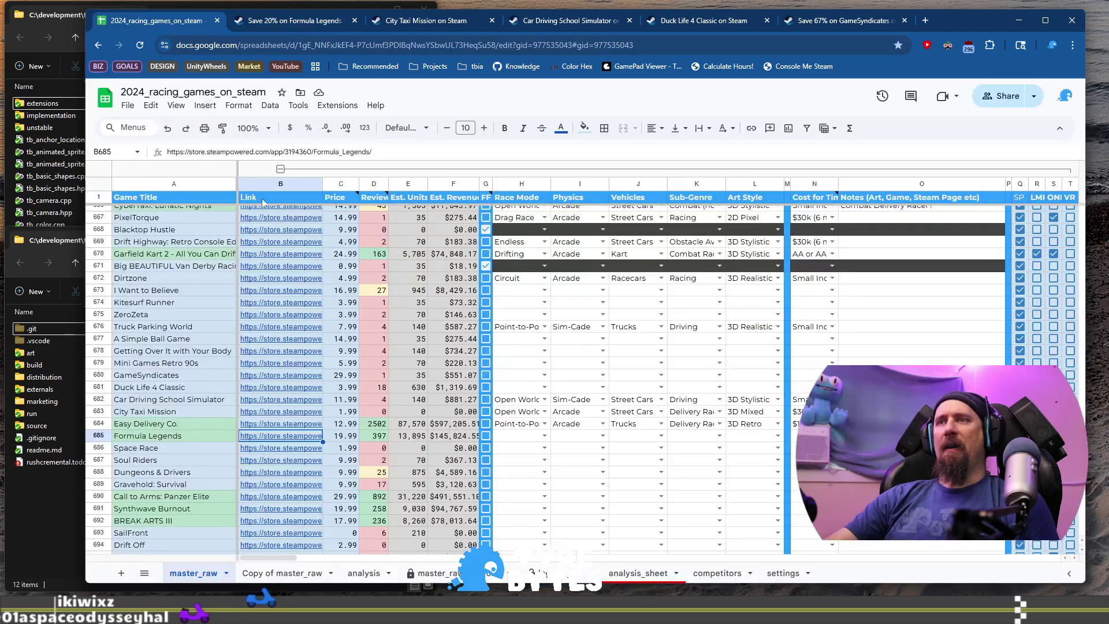
pyautogui.click(377, 440)
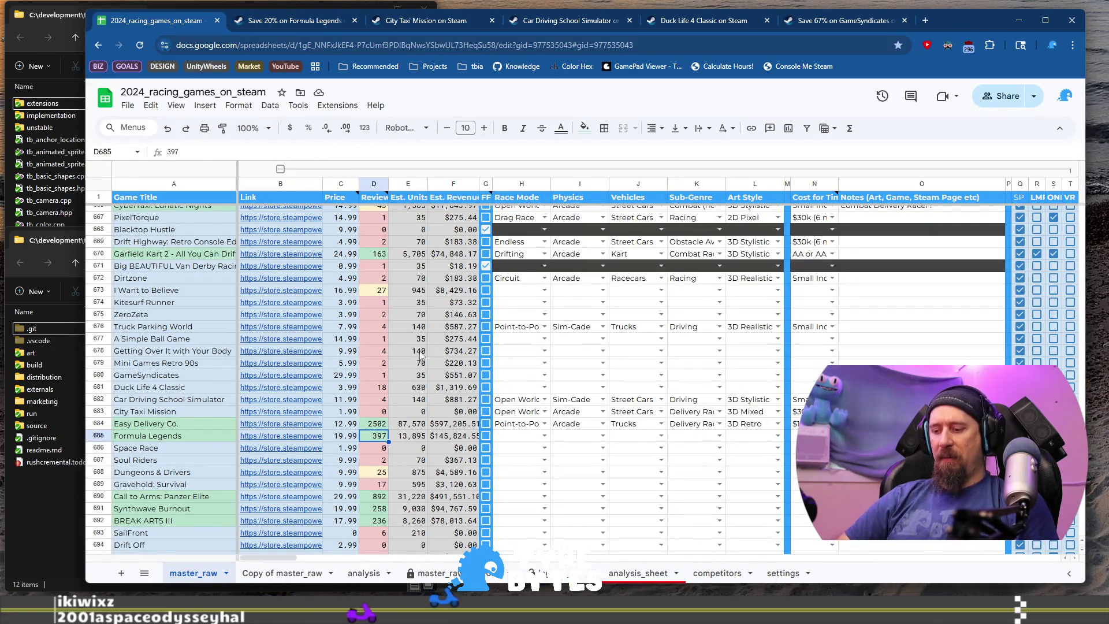
pyautogui.write('489')
pyautogui.press('Return')
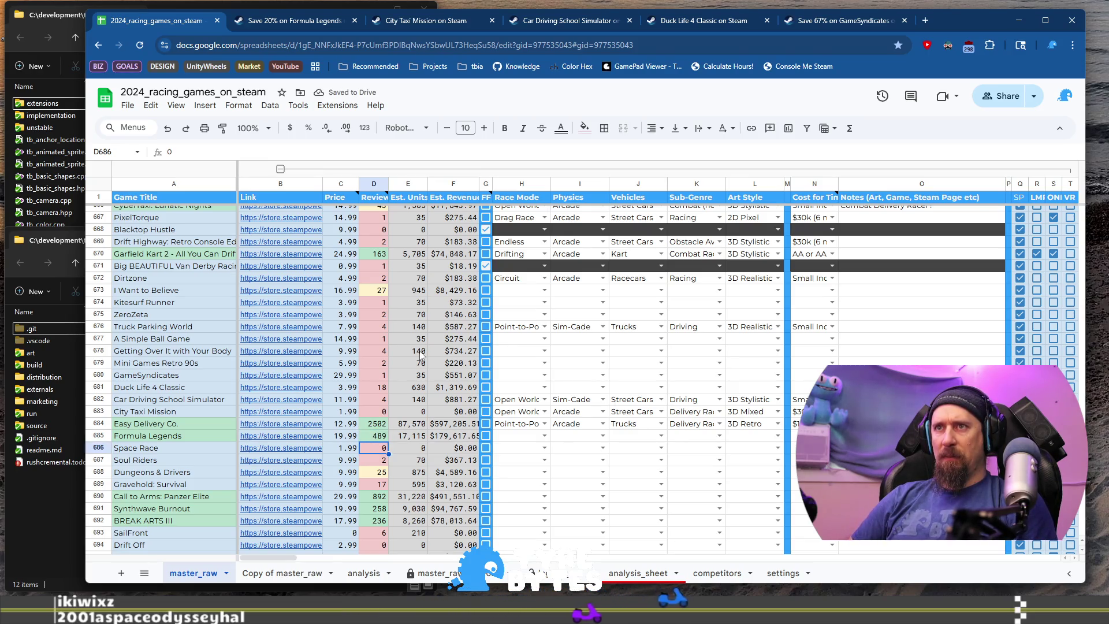
pyautogui.press('Up')
pyautogui.press('Right')
pyautogui.press('Right')
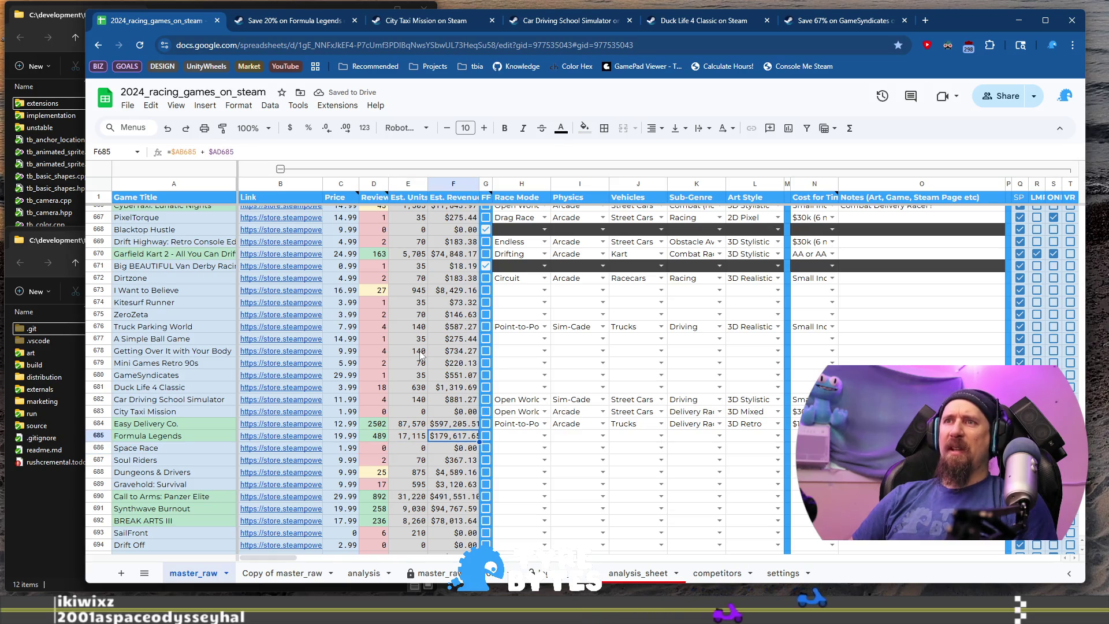
pyautogui.press('Left')
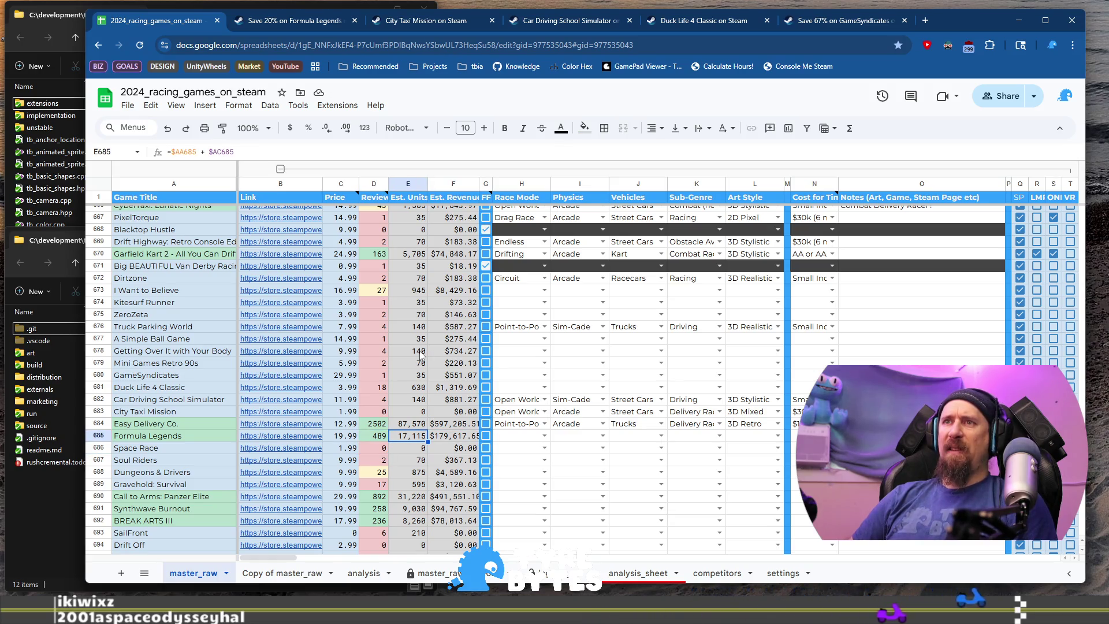
pyautogui.press('Left')
pyautogui.press('Left')
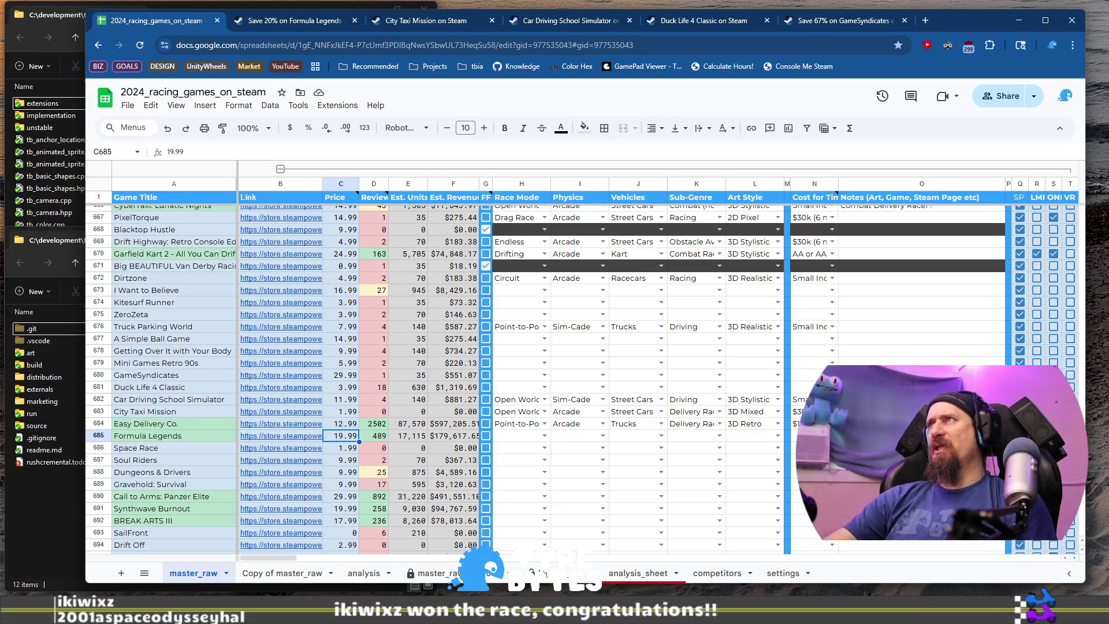
pyautogui.click(925, 20)
pyautogui.write('17')
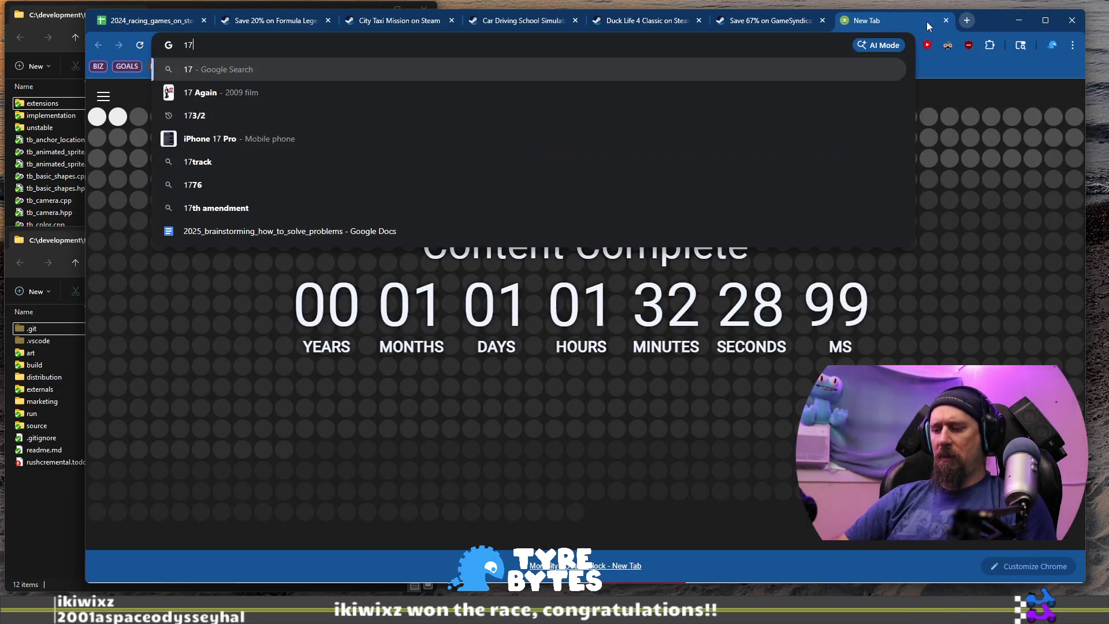
pyautogui.write('000*20')
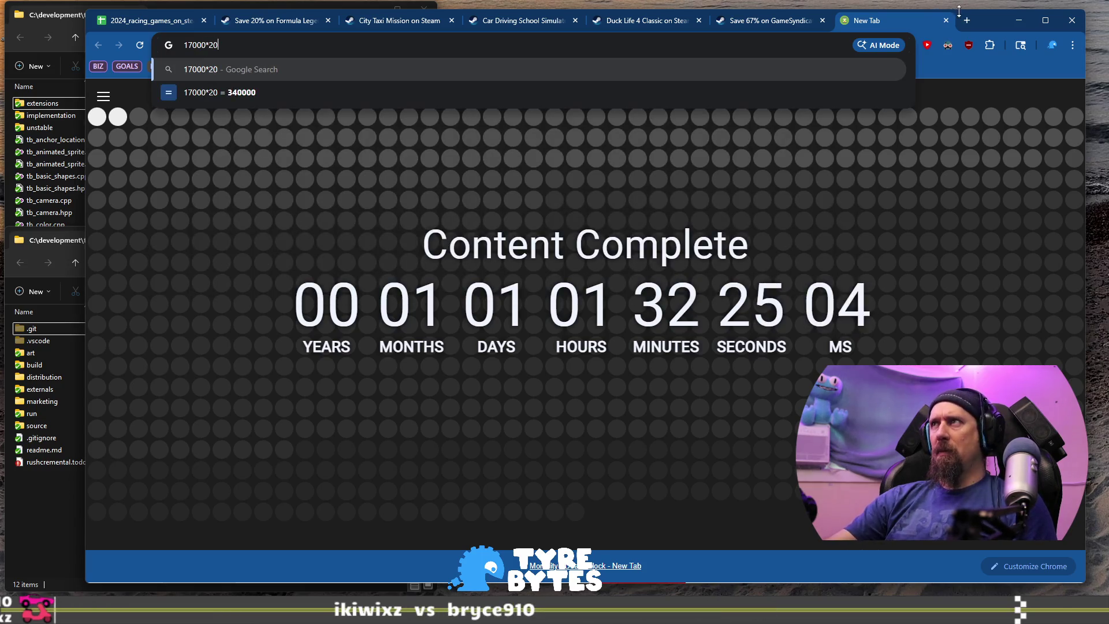
pyautogui.press('Escape')
pyautogui.click(946, 21)
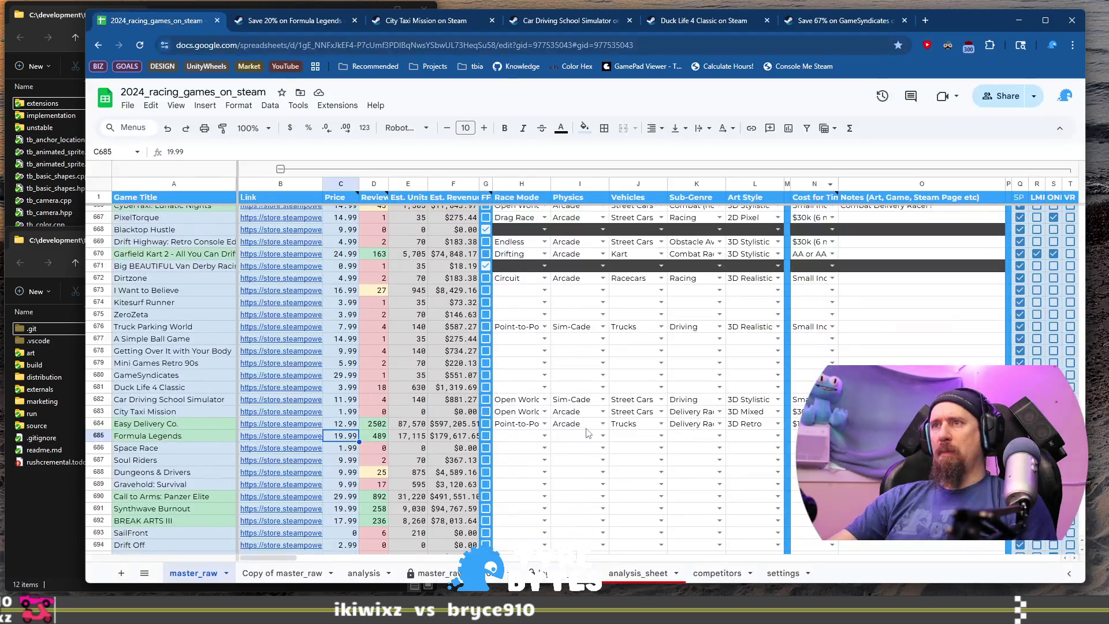
# - Check F685's revenue formula and change Formula Legends' review count in D685 to 397
pyautogui.click(458, 438)
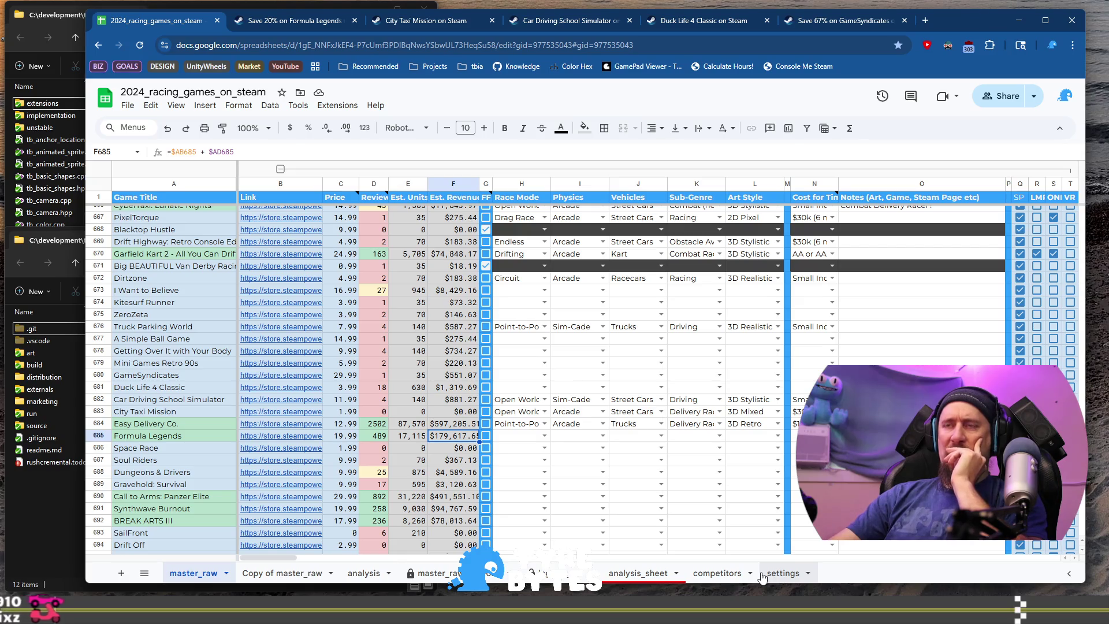
pyautogui.press('Left')
pyautogui.press('Left')
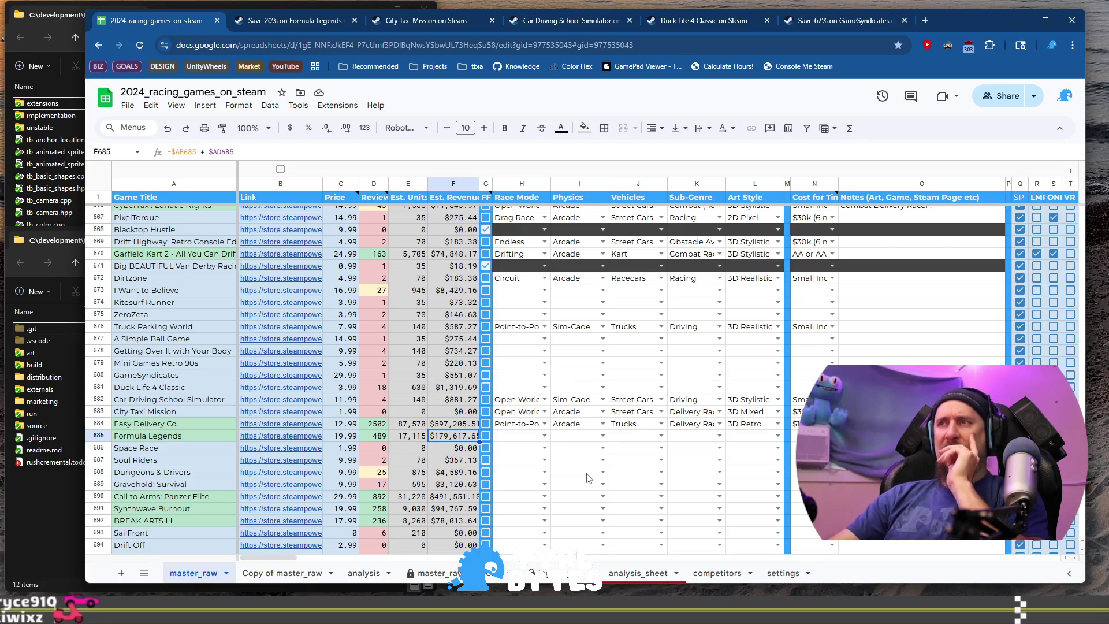
pyautogui.write('397')
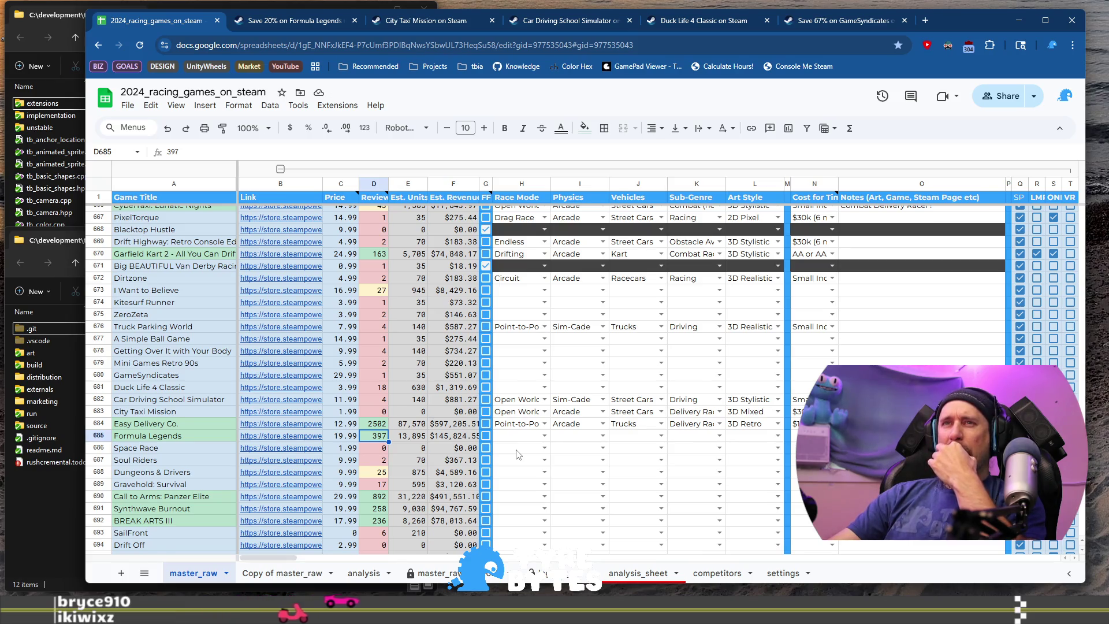
# - Open the Easy Delivery Co. Steam page from B684's link preview
pyautogui.click(278, 424)
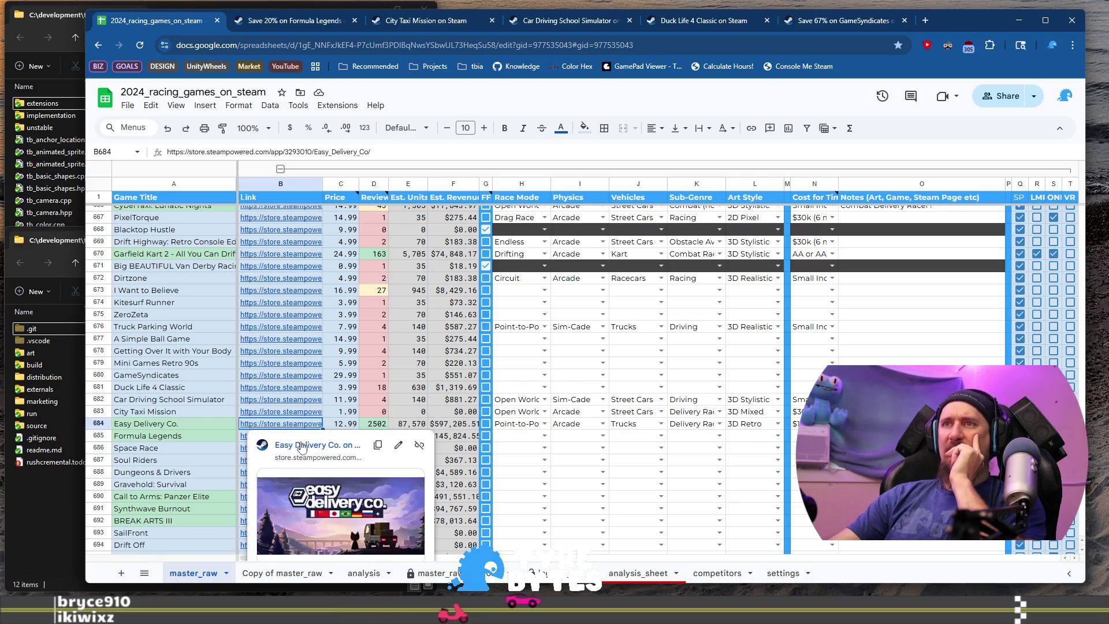
pyautogui.click(302, 447)
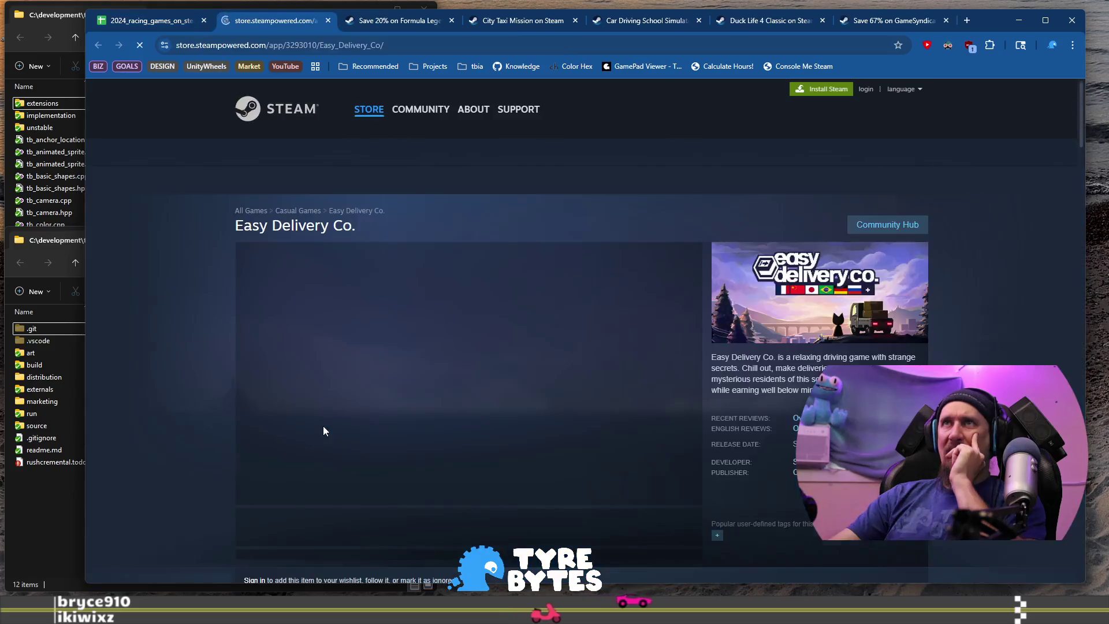
pyautogui.scroll(-8, 236, 327)
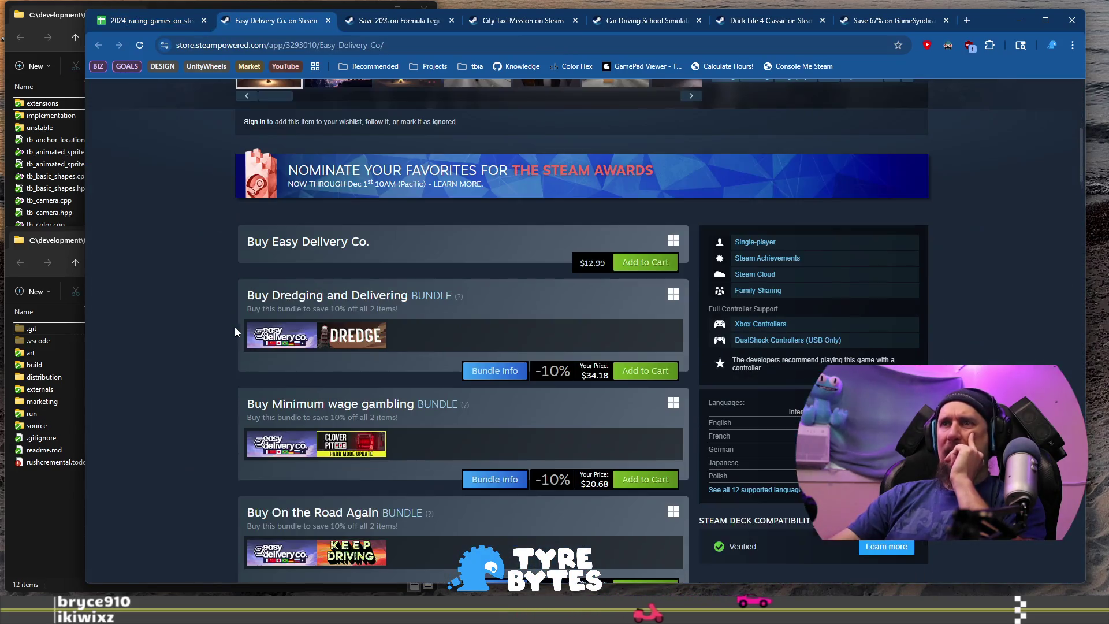
pyautogui.scroll(7, 235, 327)
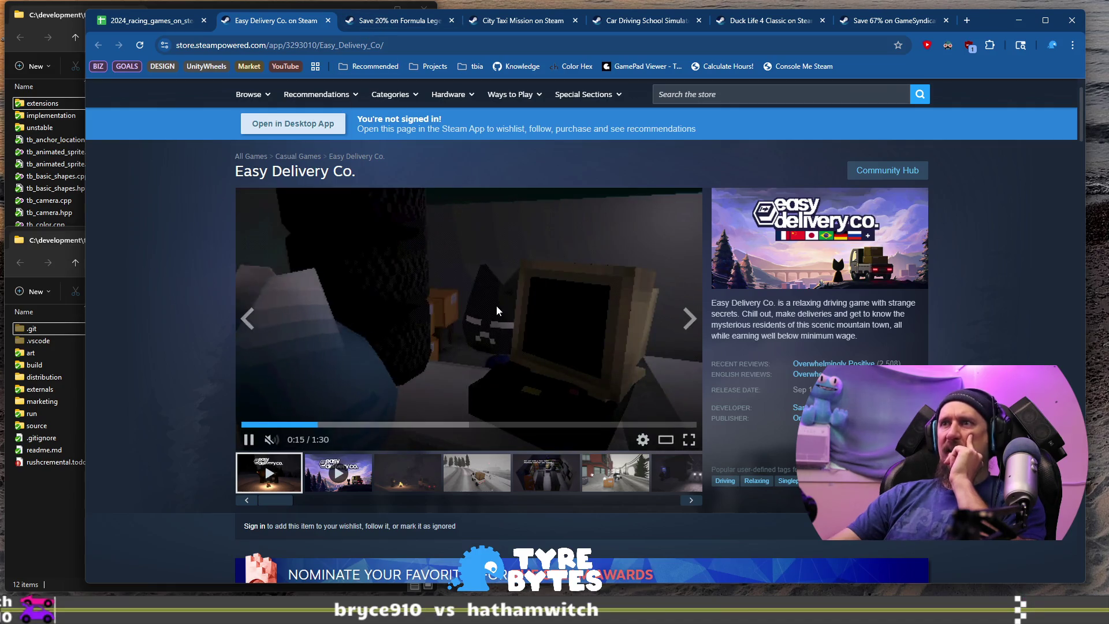
# - Compare the Easy Delivery Co. and Formula Legends store pages side by side
pyautogui.click(403, 25)
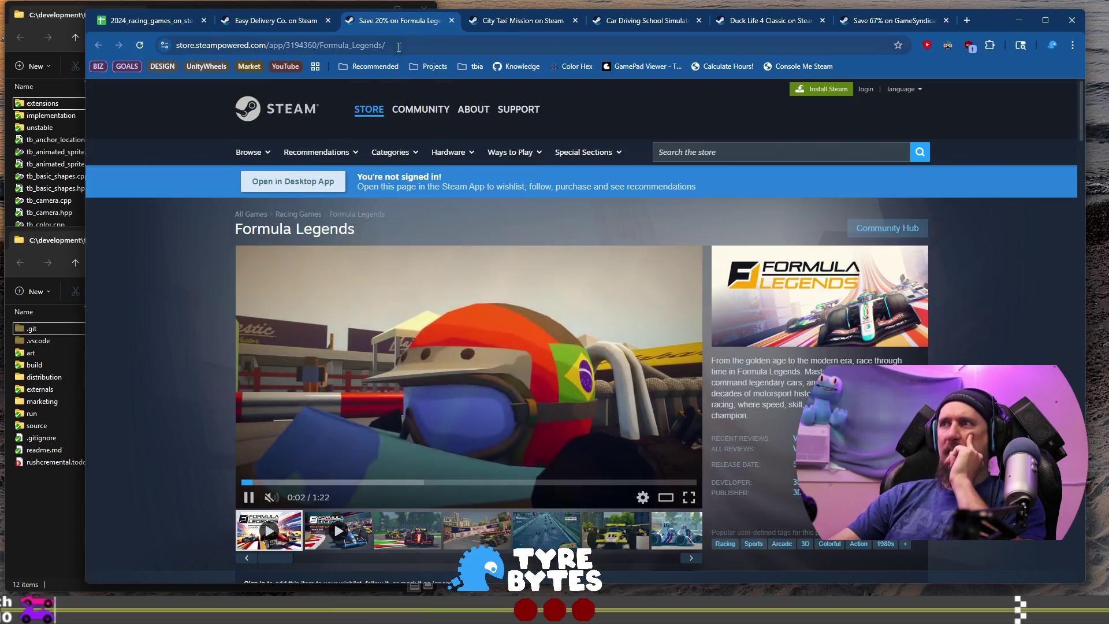
pyautogui.moveTo(400, 103)
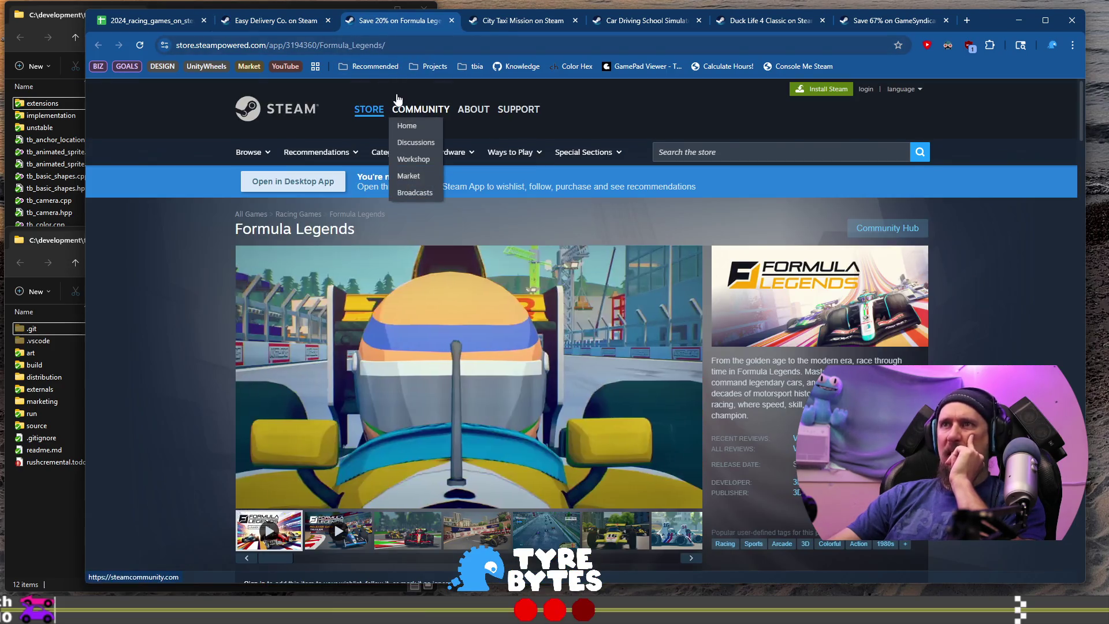
pyautogui.hotkey('ctrl', 'shift', 'Tab')
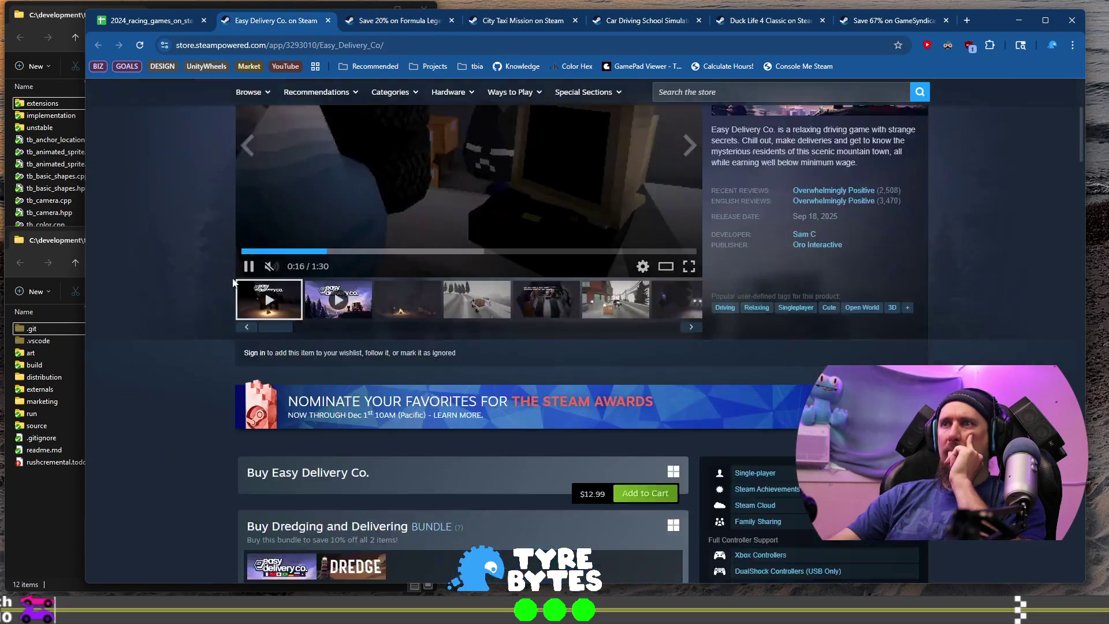
pyautogui.scroll(-2, 233, 278)
pyautogui.click(349, 22)
pyautogui.scroll(-6, 341, 405)
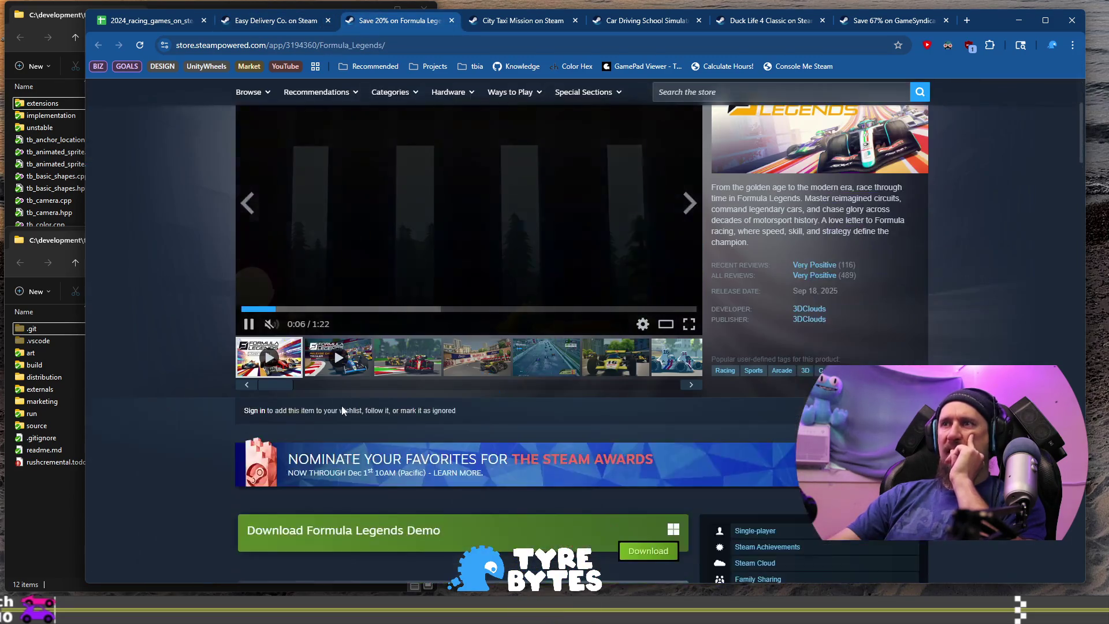
pyautogui.scroll(-2, 249, 381)
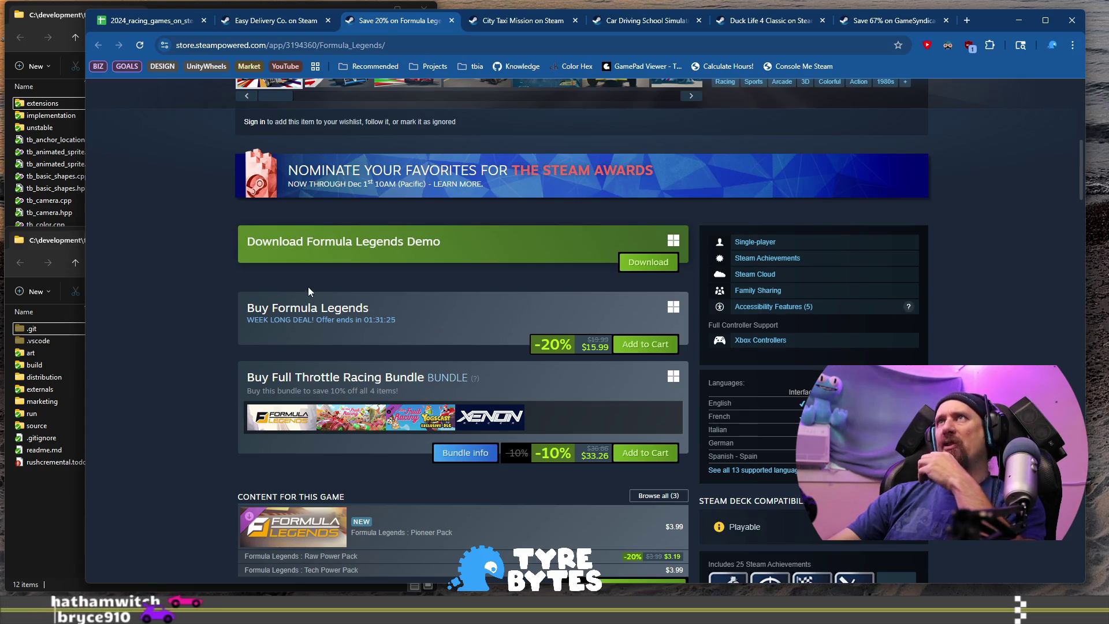
pyautogui.scroll(4, 302, 286)
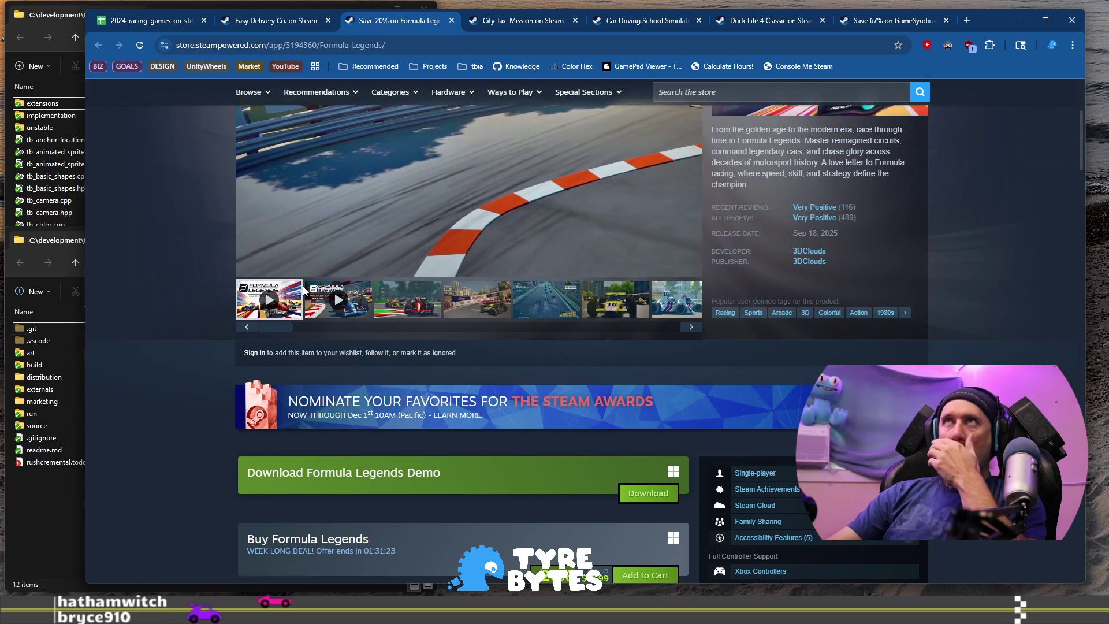
pyautogui.scroll(4, 304, 289)
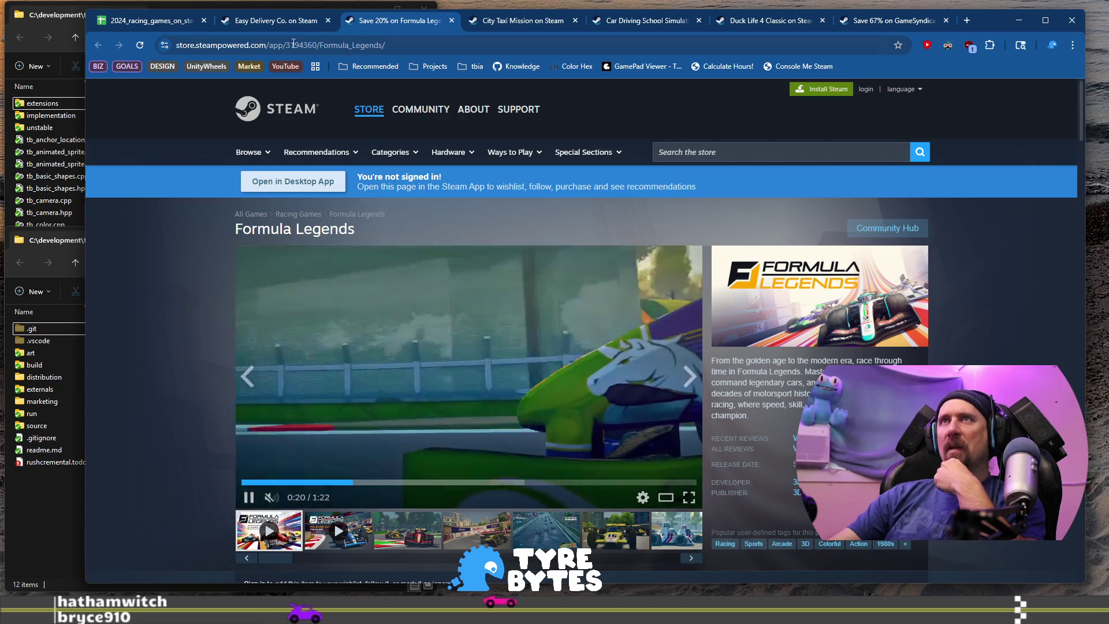
pyautogui.click(285, 22)
pyautogui.scroll(4, 338, 307)
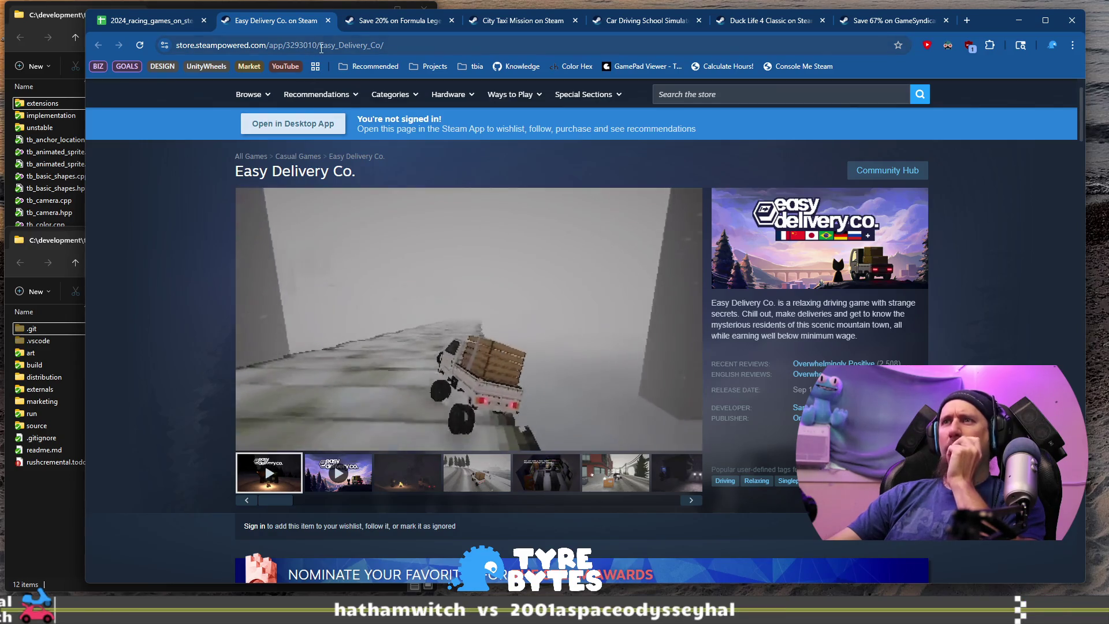
pyautogui.click(121, 23)
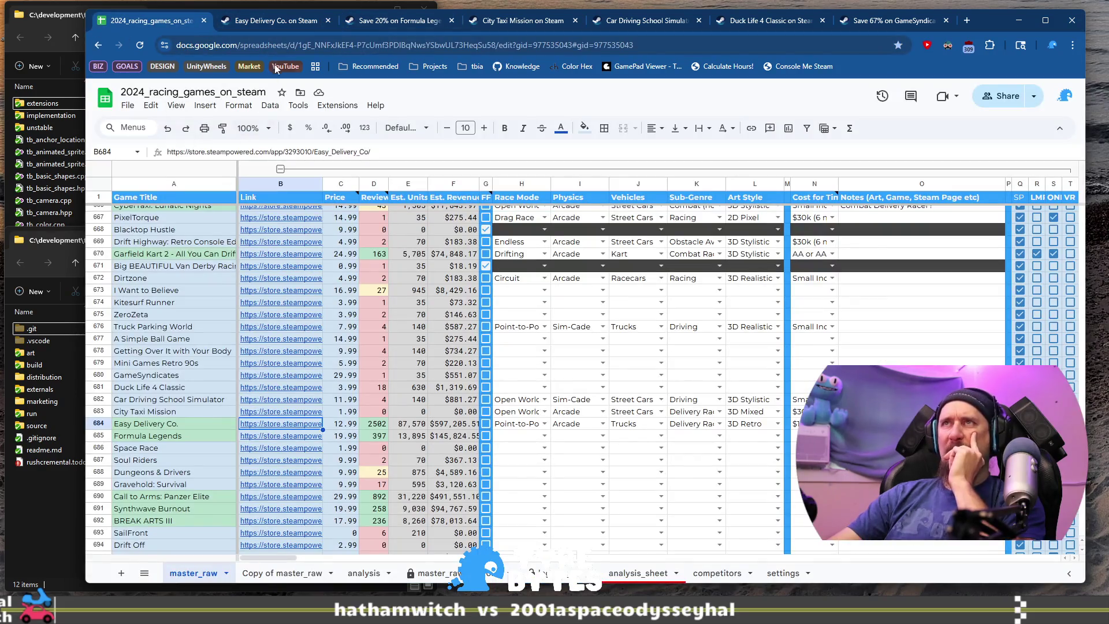
pyautogui.click(271, 21)
pyautogui.scroll(-10, 290, 300)
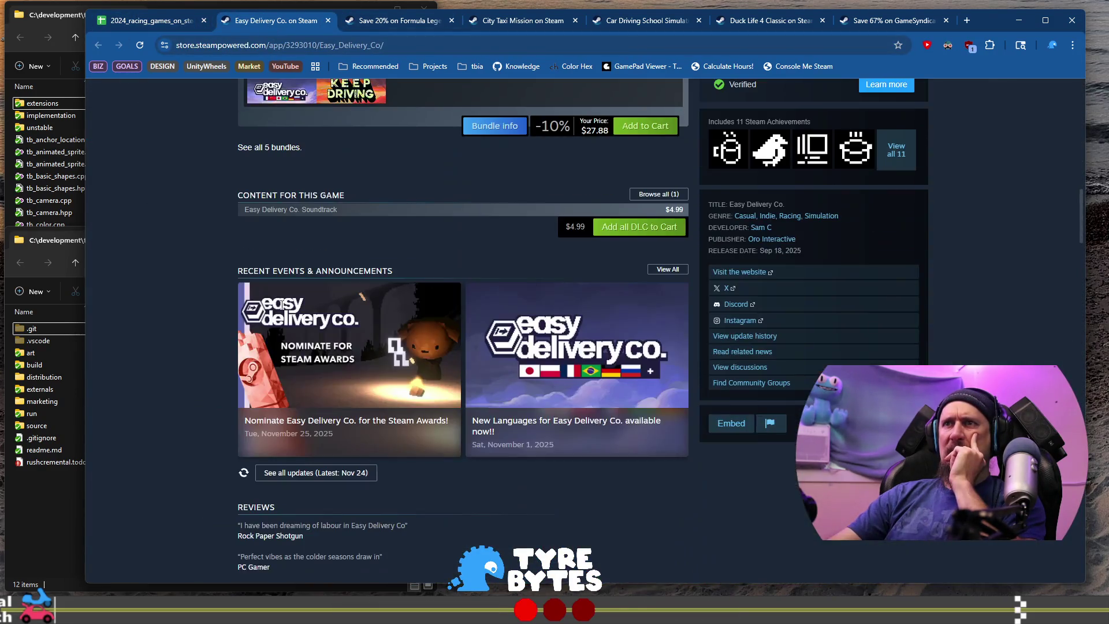
# - Review Easy Delivery Co.'s page details and trailer, then return to the spreadsheet
pyautogui.scroll(-2, 281, 305)
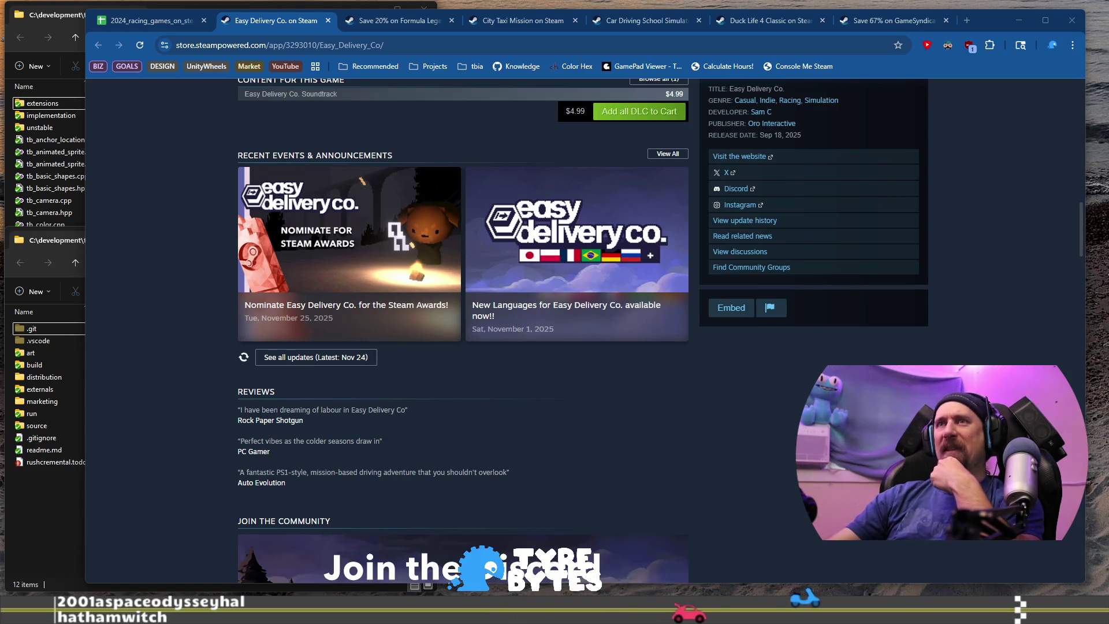
pyautogui.scroll(12, 607, 326)
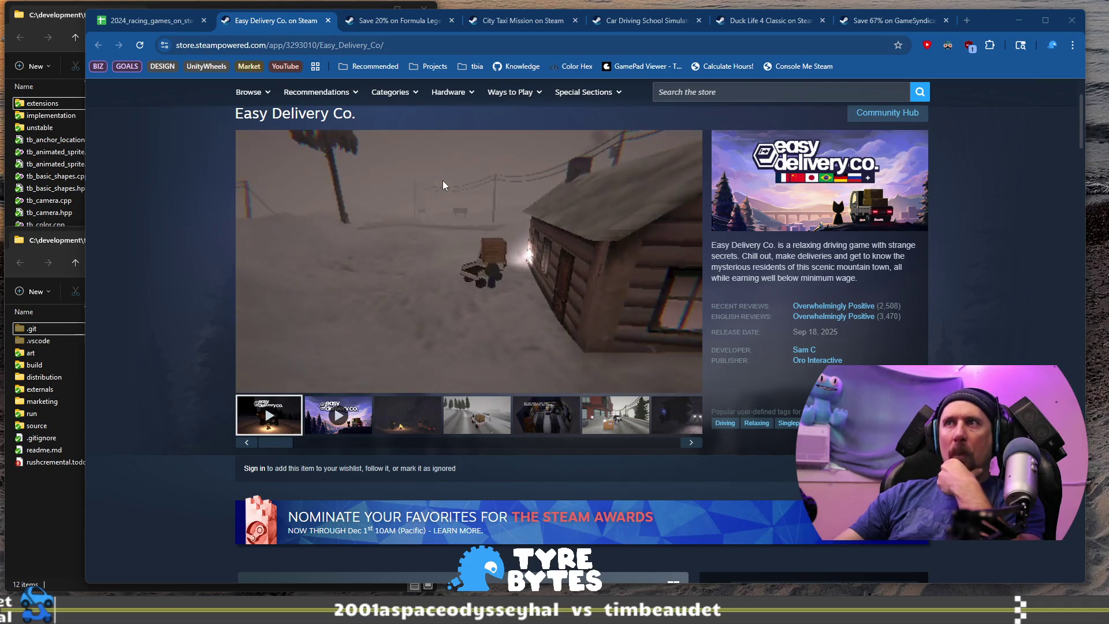
pyautogui.moveTo(430, 175)
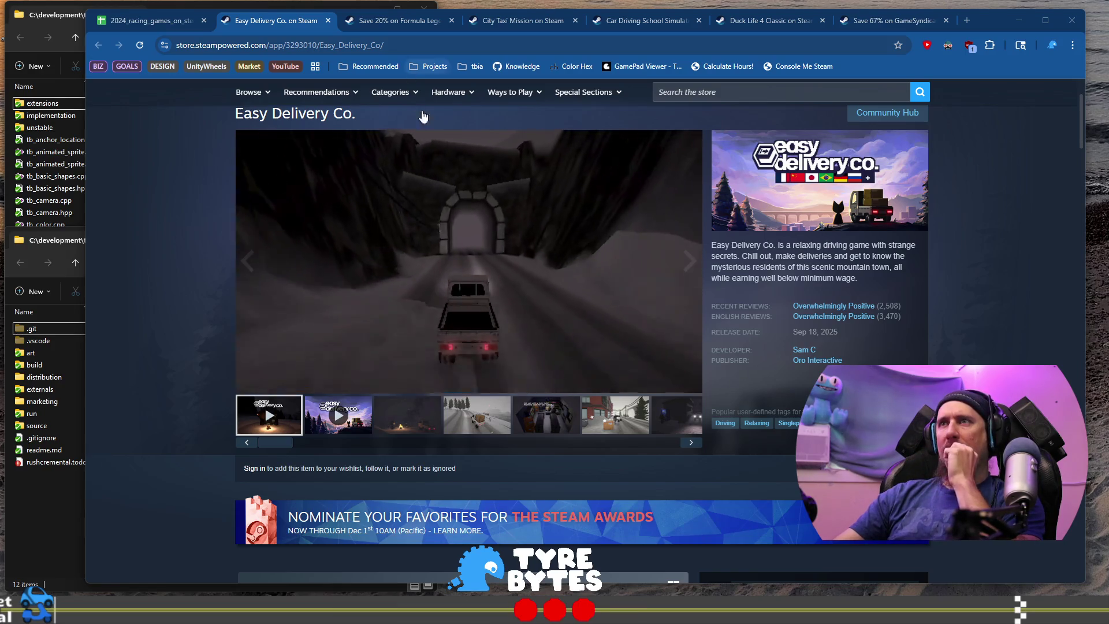
pyautogui.moveTo(468, 277)
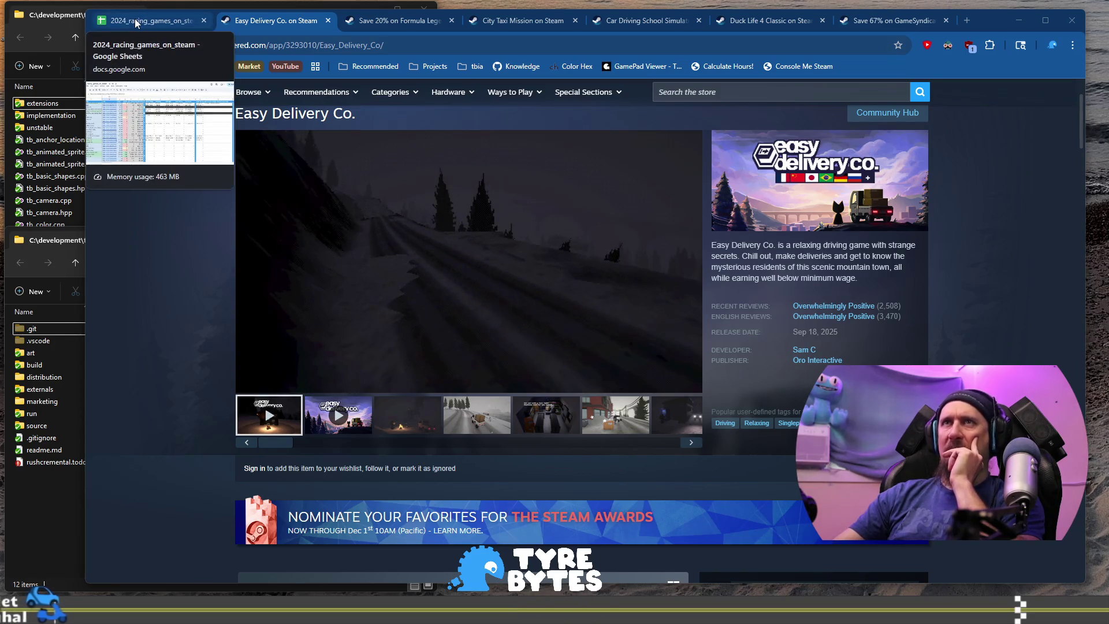
pyautogui.click(136, 22)
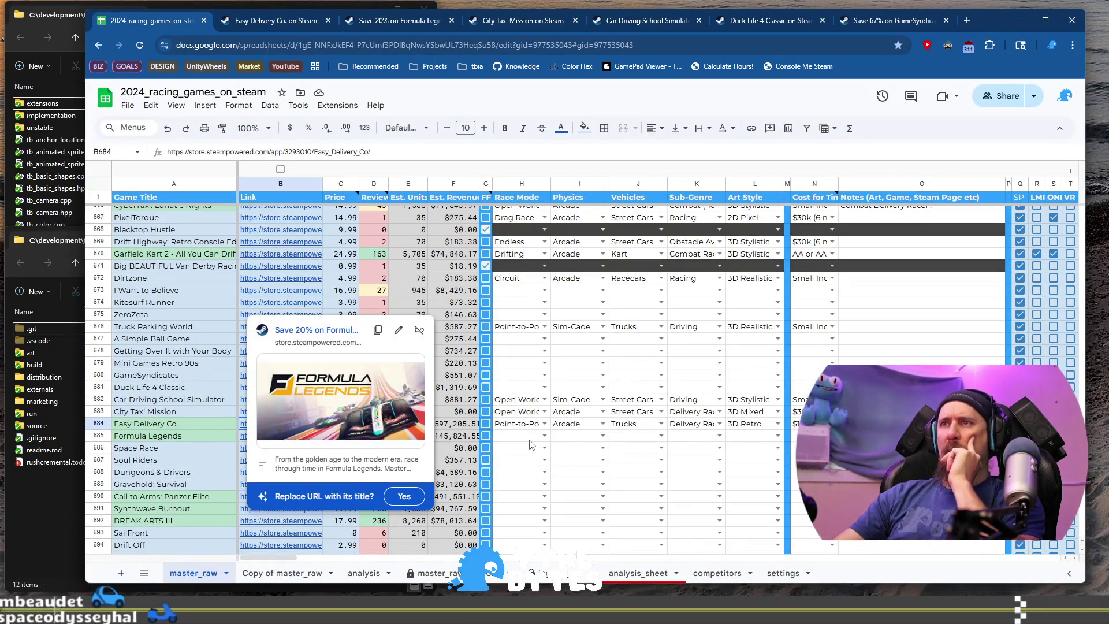
pyautogui.click(530, 440)
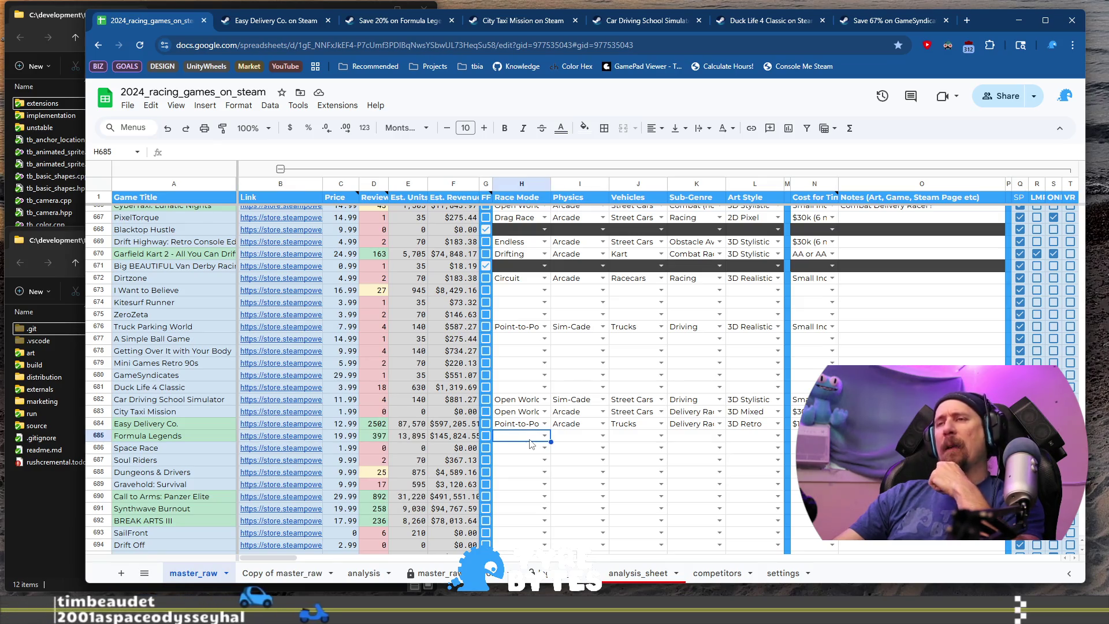
pyautogui.click(398, 20)
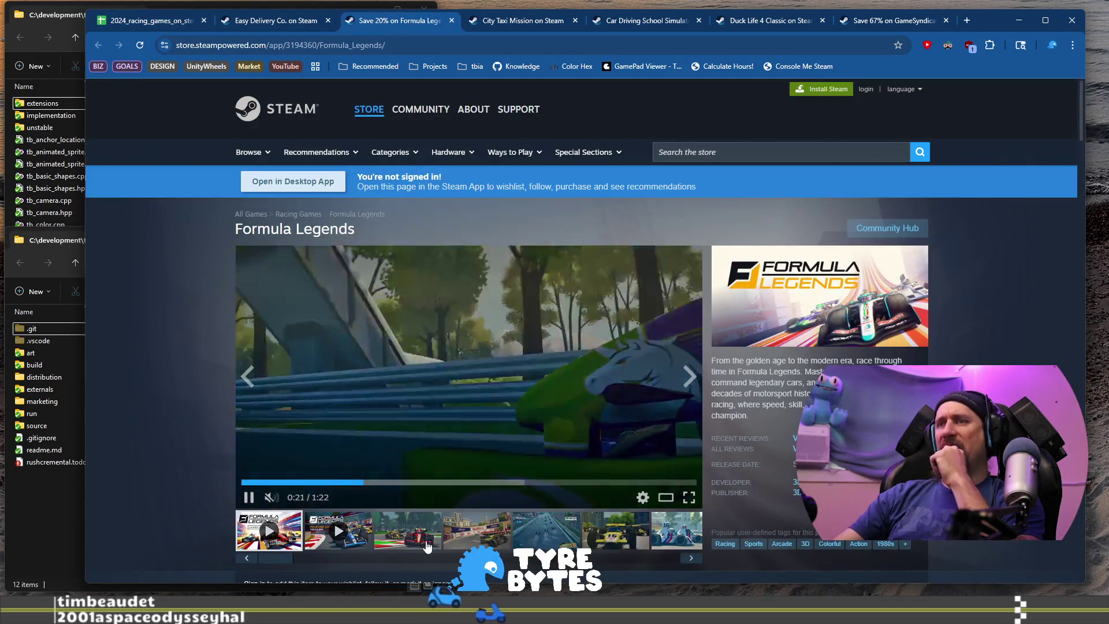
pyautogui.click(438, 526)
pyautogui.click(477, 536)
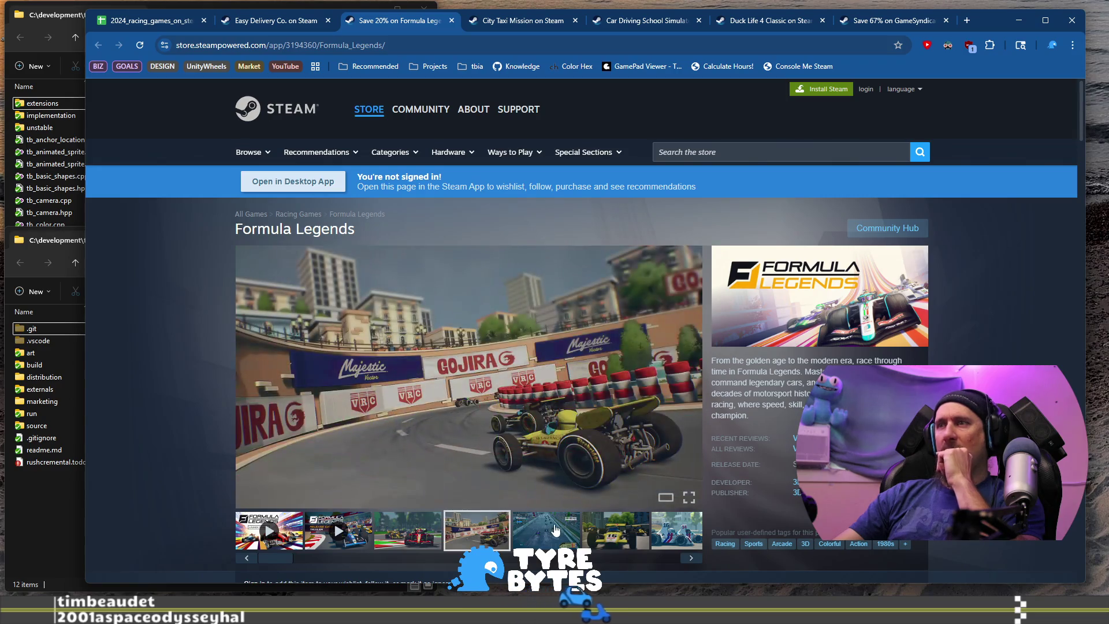
pyautogui.click(557, 533)
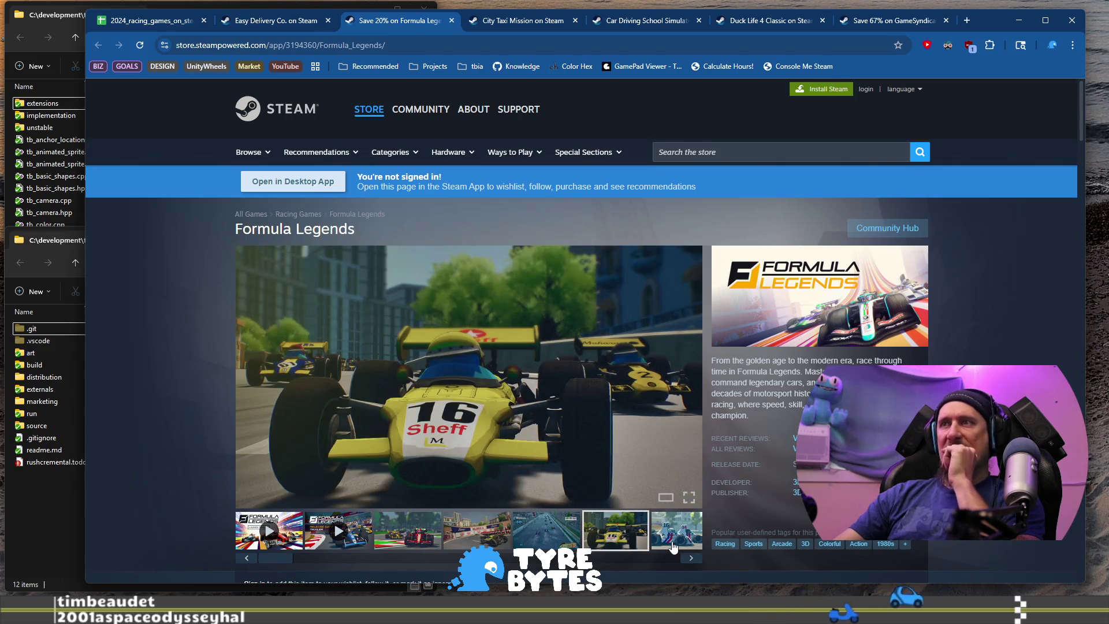
pyautogui.click(690, 559)
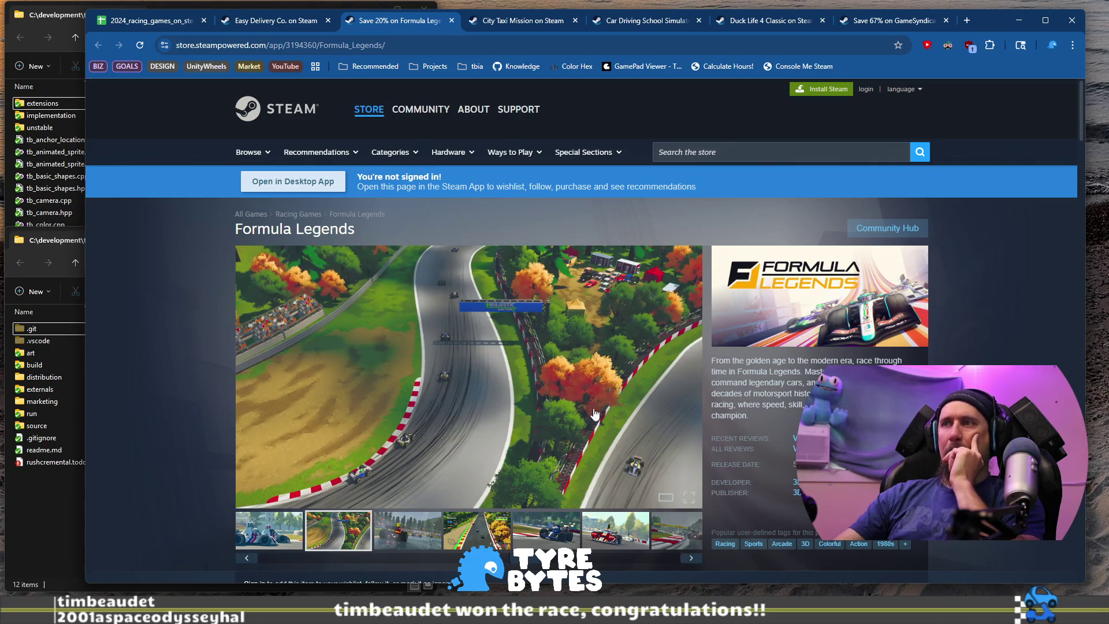
pyautogui.scroll(-8, 560, 383)
pyautogui.moveTo(507, 423)
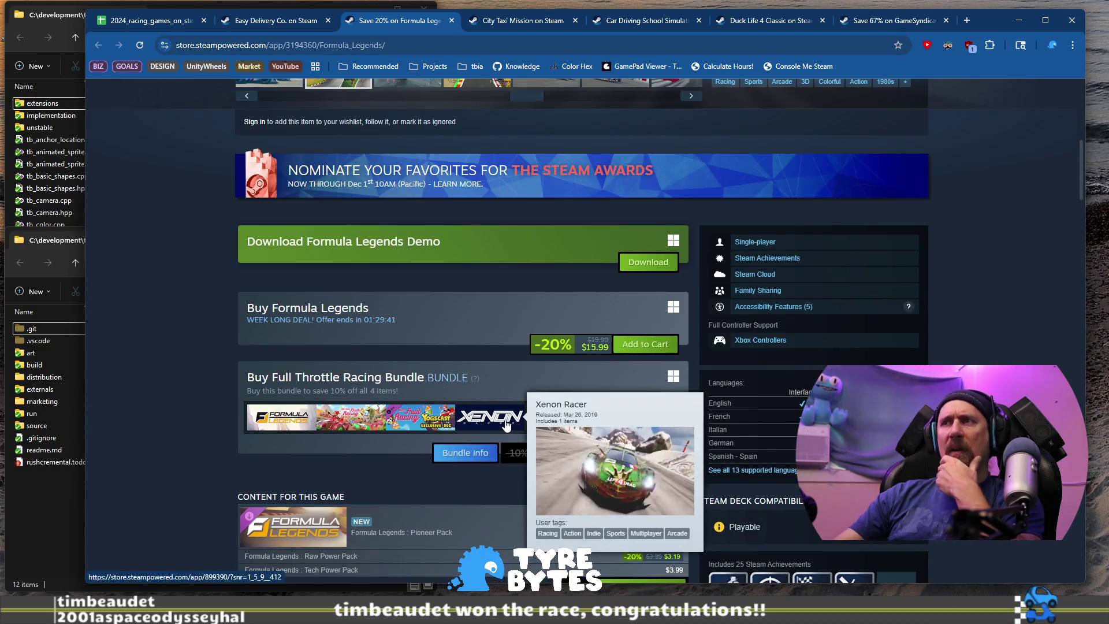
pyautogui.scroll(-18, 150, 326)
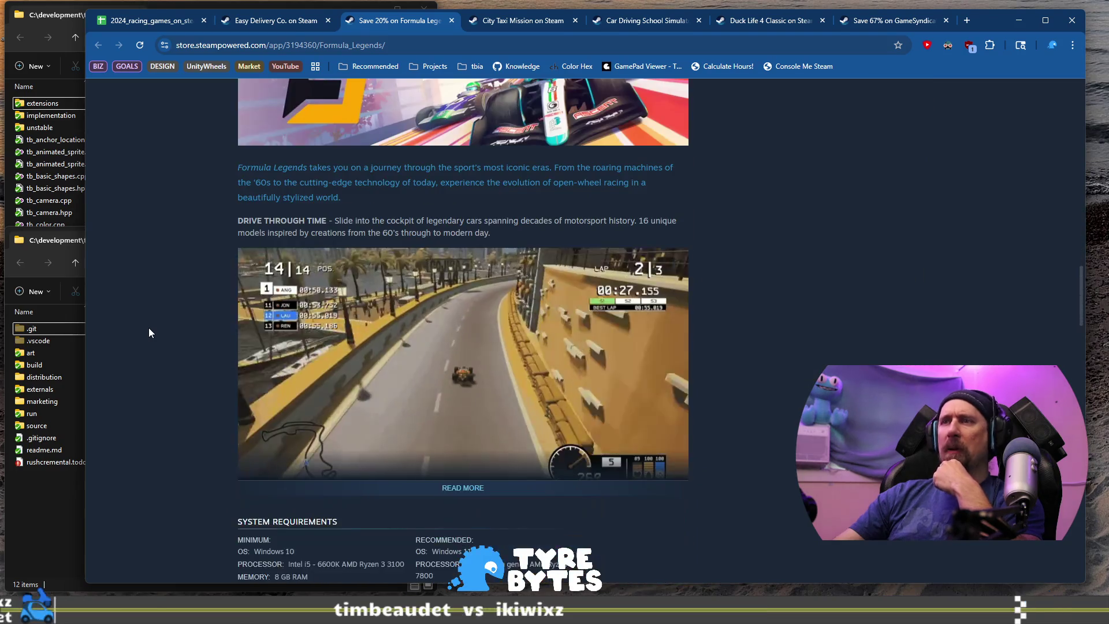
pyautogui.scroll(15, 148, 327)
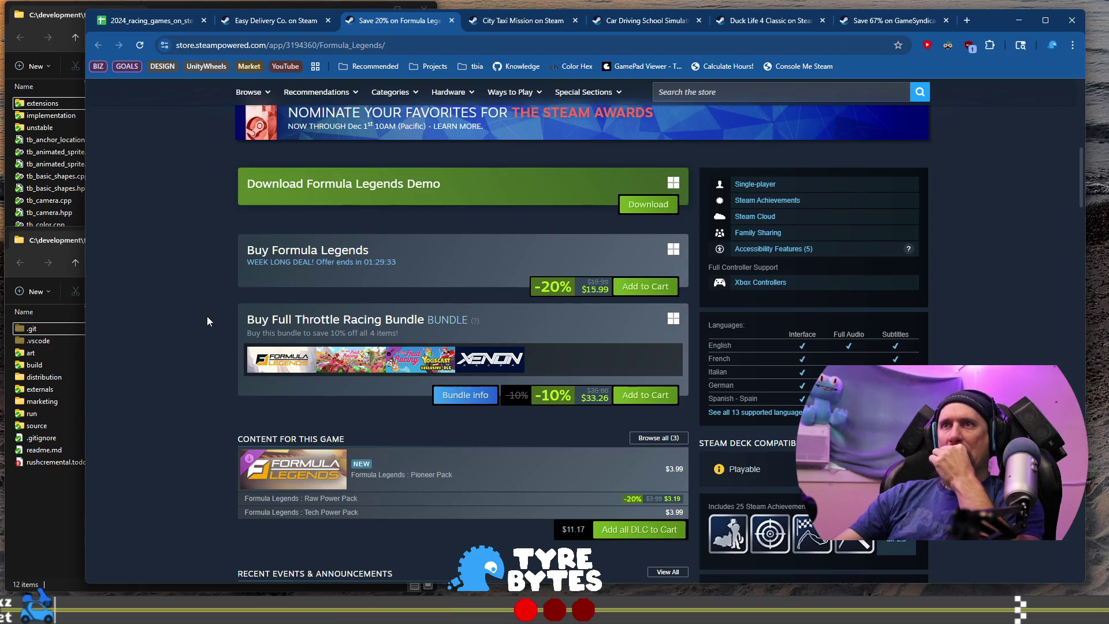
pyautogui.scroll(2, 213, 295)
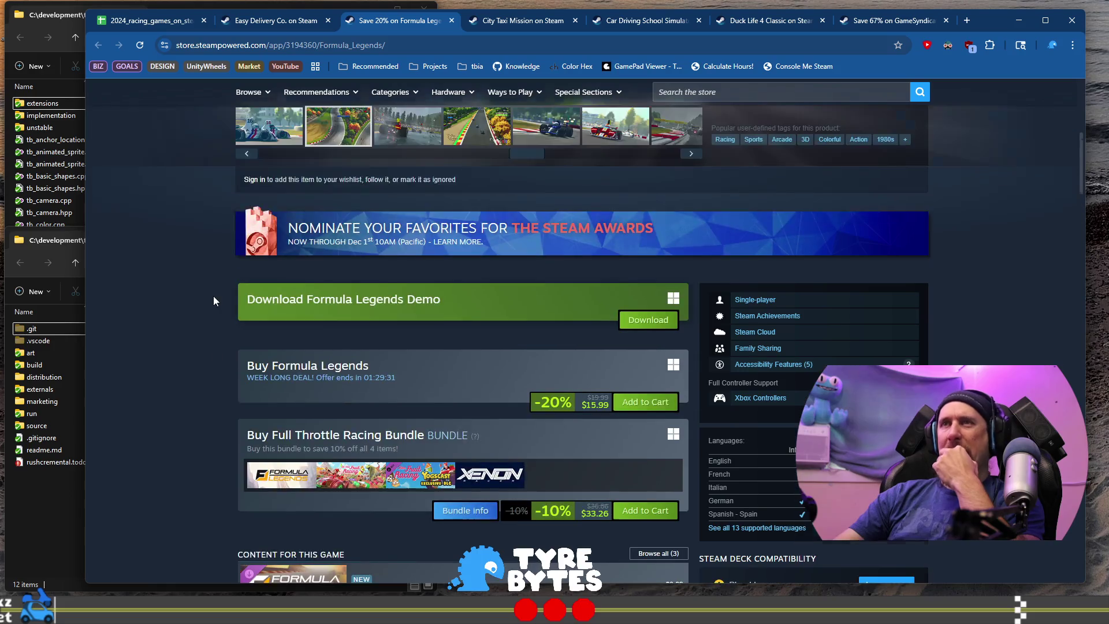
pyautogui.scroll(6, 213, 296)
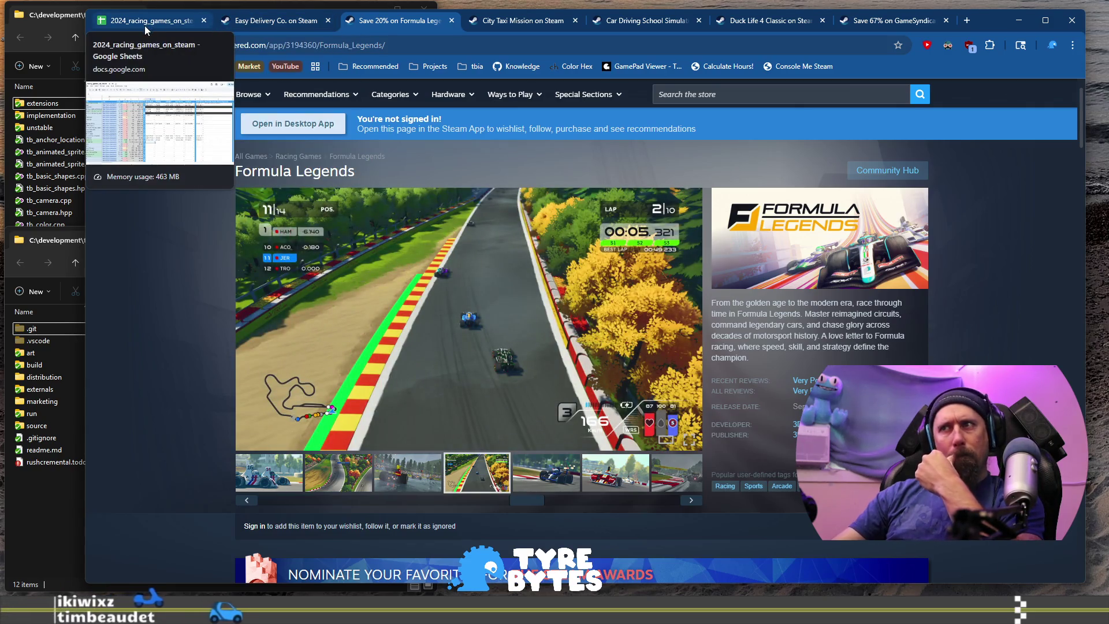
# - Give Formula Legends Circuit race mode and Sim-Cade physics in row 685
pyautogui.click(144, 26)
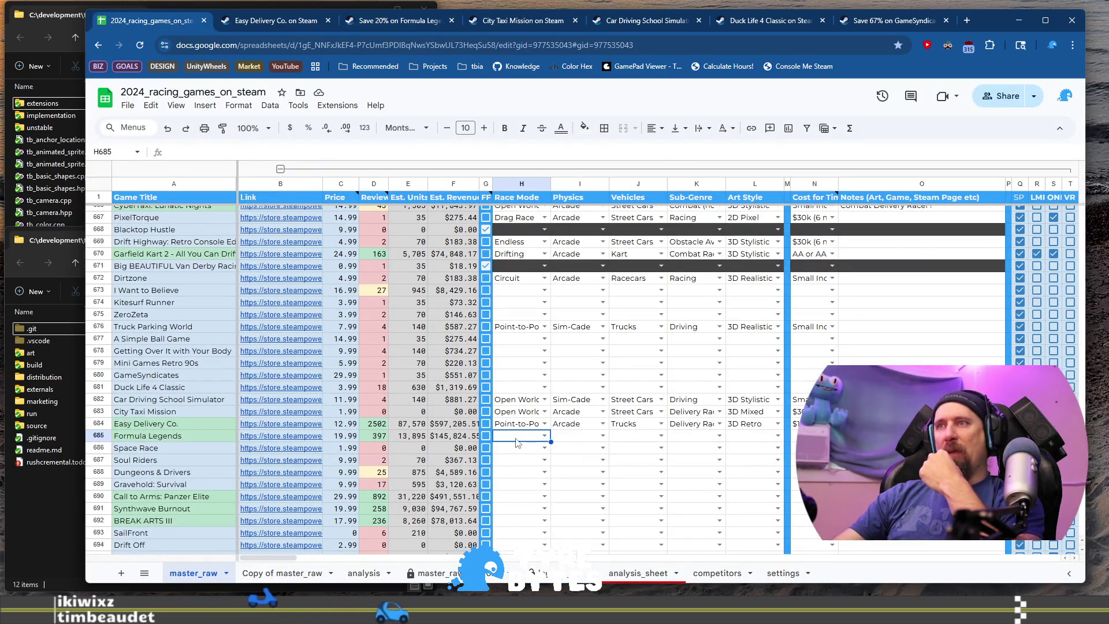
pyautogui.press('Return')
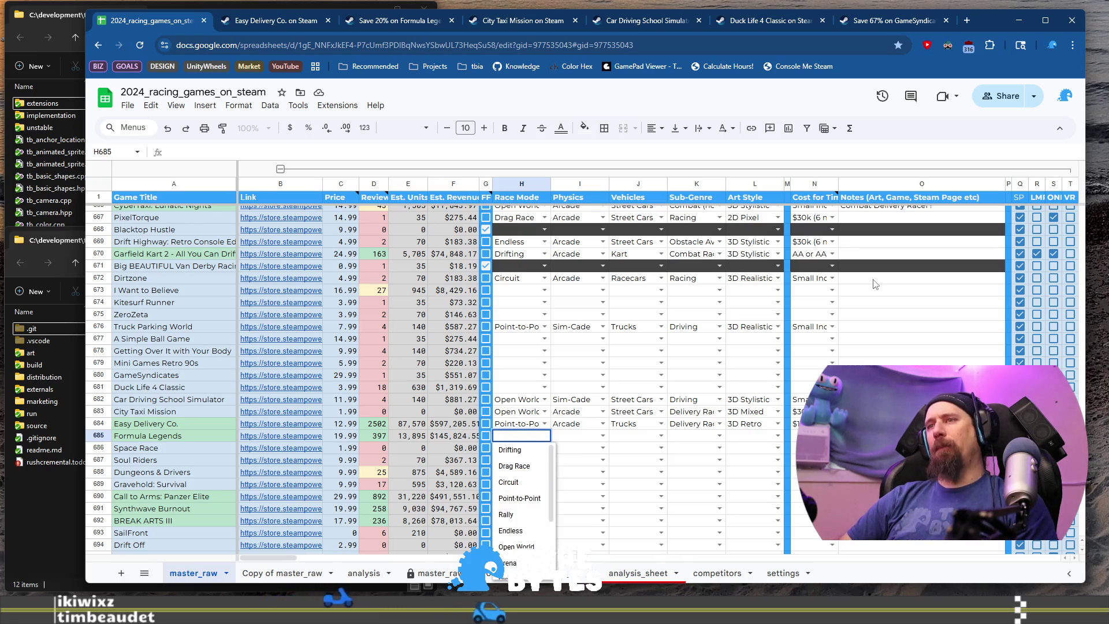
pyautogui.write('ci')
pyautogui.press('Tab')
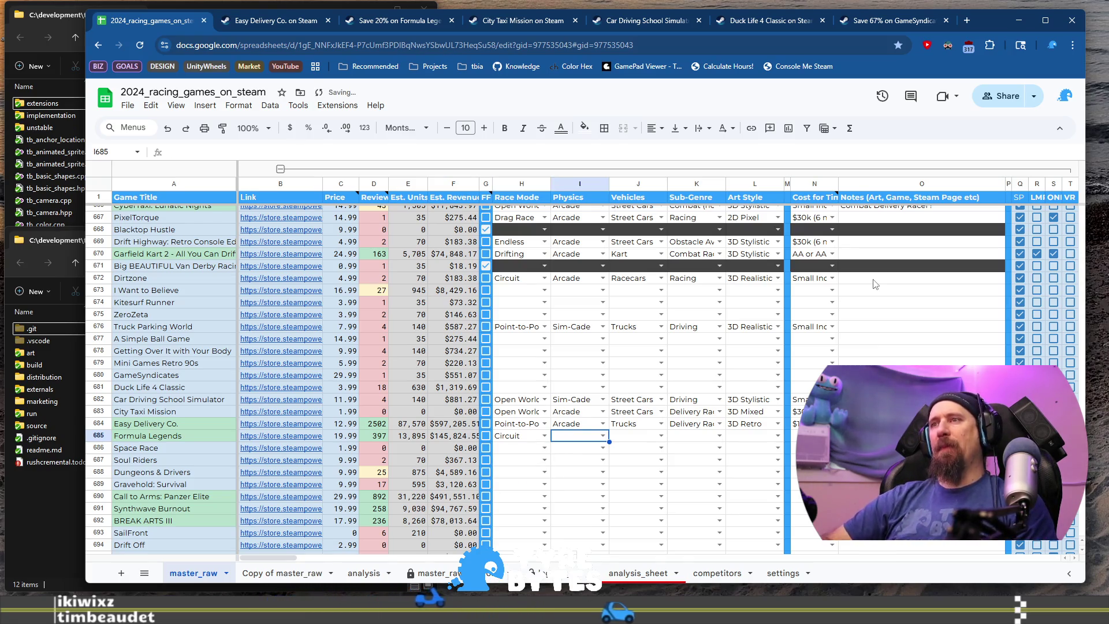
pyautogui.press('Return')
pyautogui.press('Down')
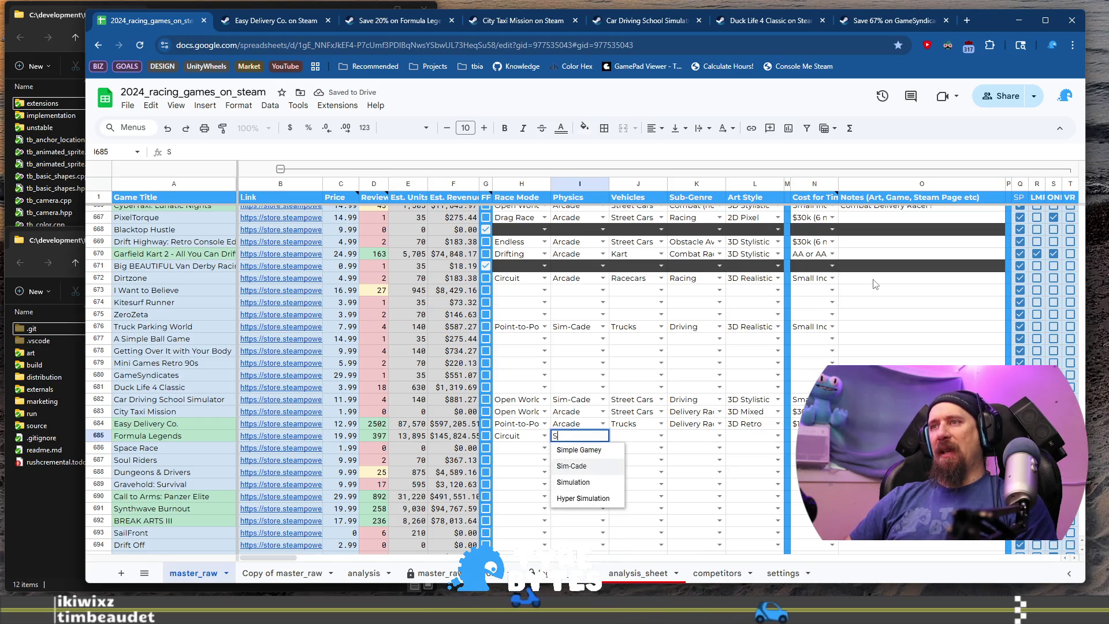
pyautogui.press('Tab')
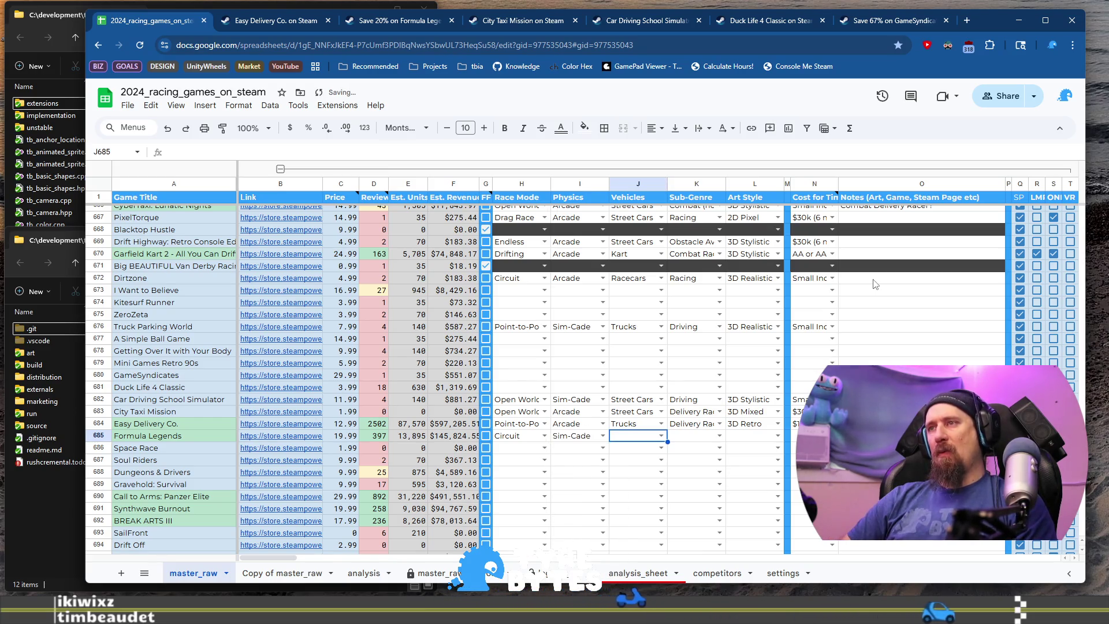
# - Set Formula Legends' vehicles to Open Wheel, sub-genre Racing, art 3D Stylistic, and pick a cost tier
pyautogui.write('R')
pyautogui.press('BackSpace')
pyautogui.write('O')
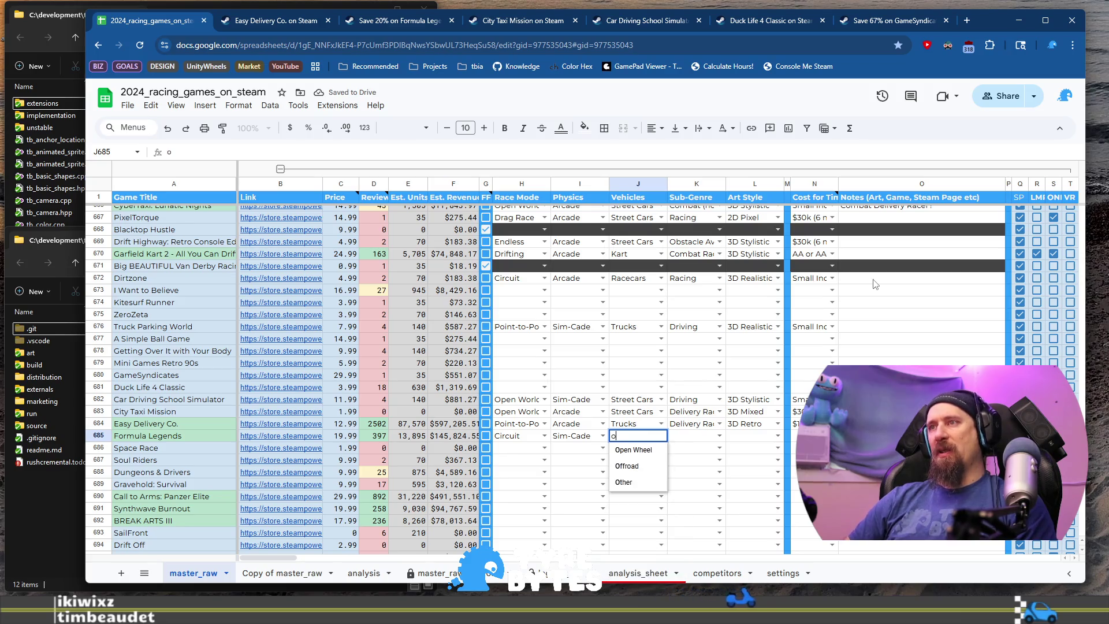
pyautogui.press('Tab')
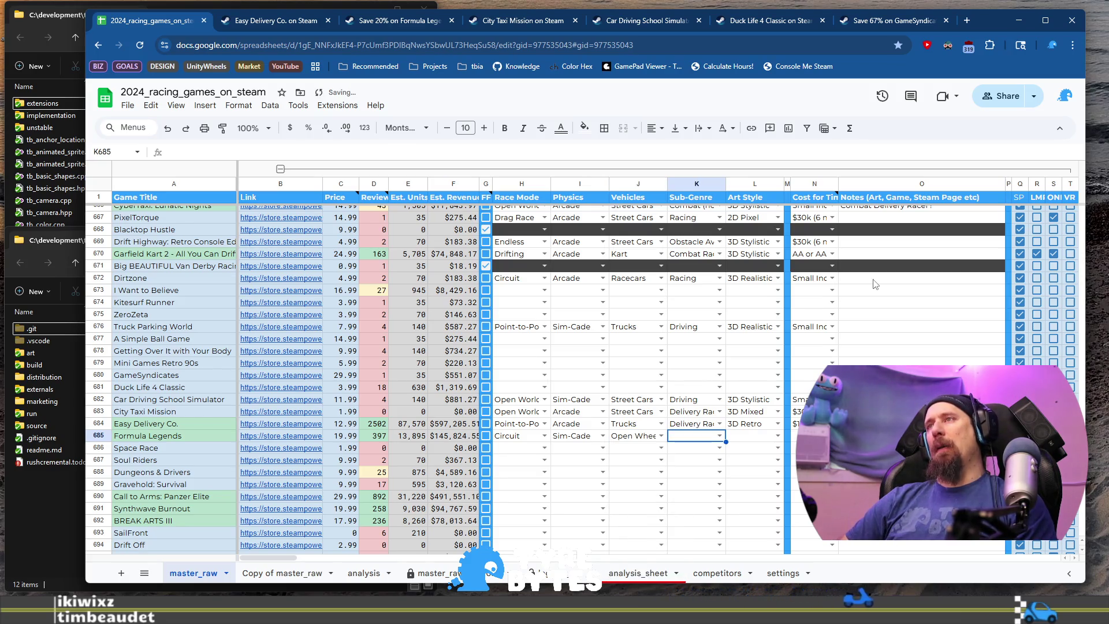
pyautogui.write('R')
pyautogui.press('Tab')
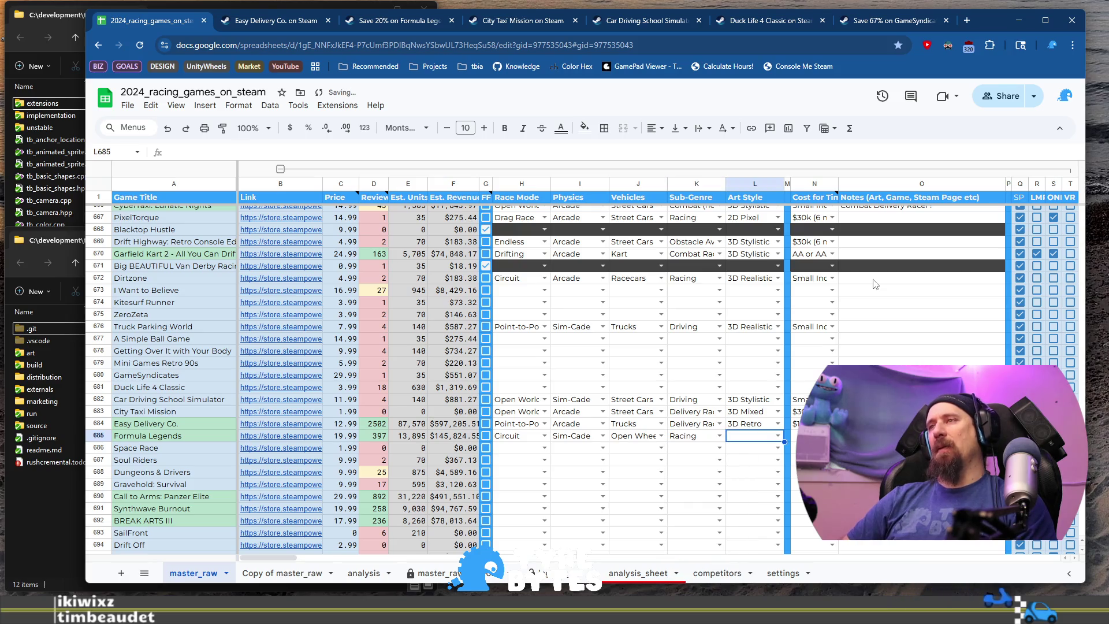
pyautogui.write('3D S')
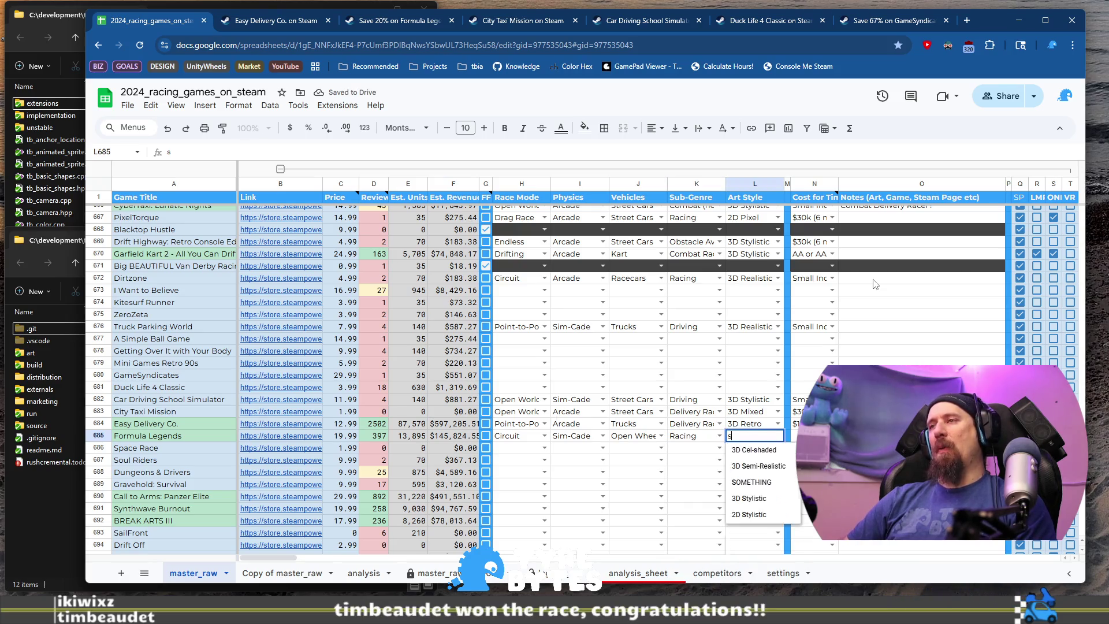
pyautogui.press('Tab')
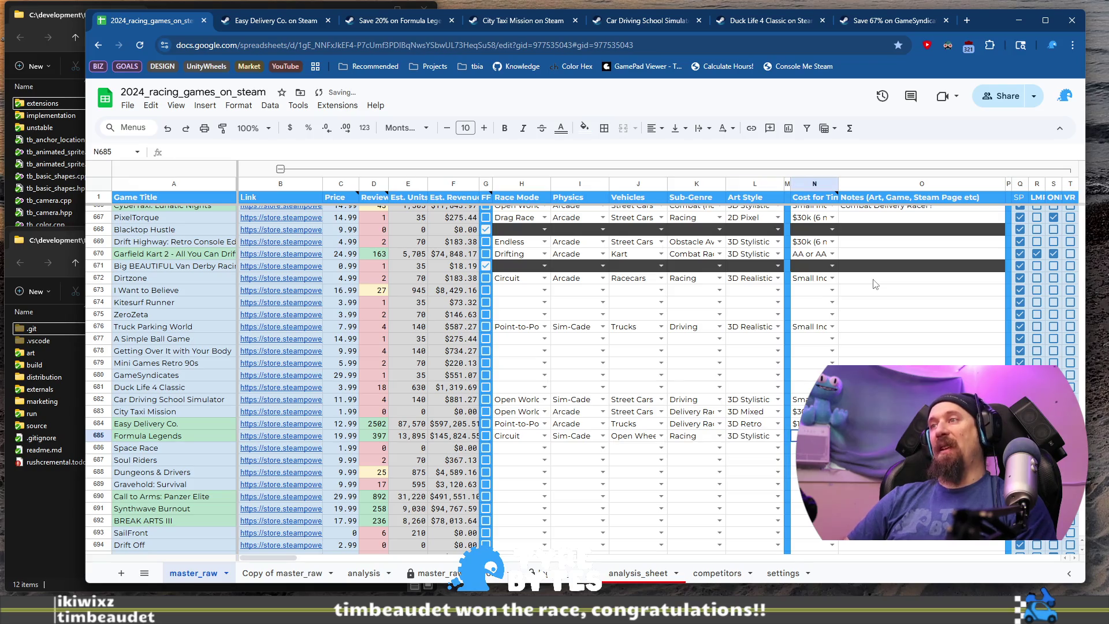
pyautogui.press('Down')
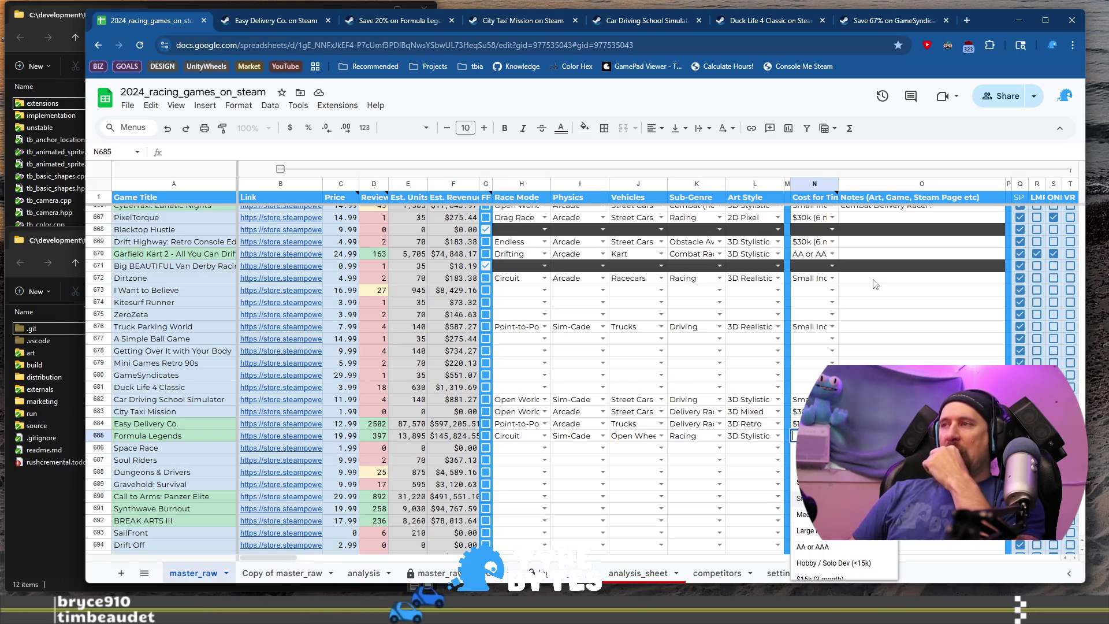
pyautogui.press('Return')
pyautogui.press('Left')
pyautogui.press('Left')
pyautogui.press('Left')
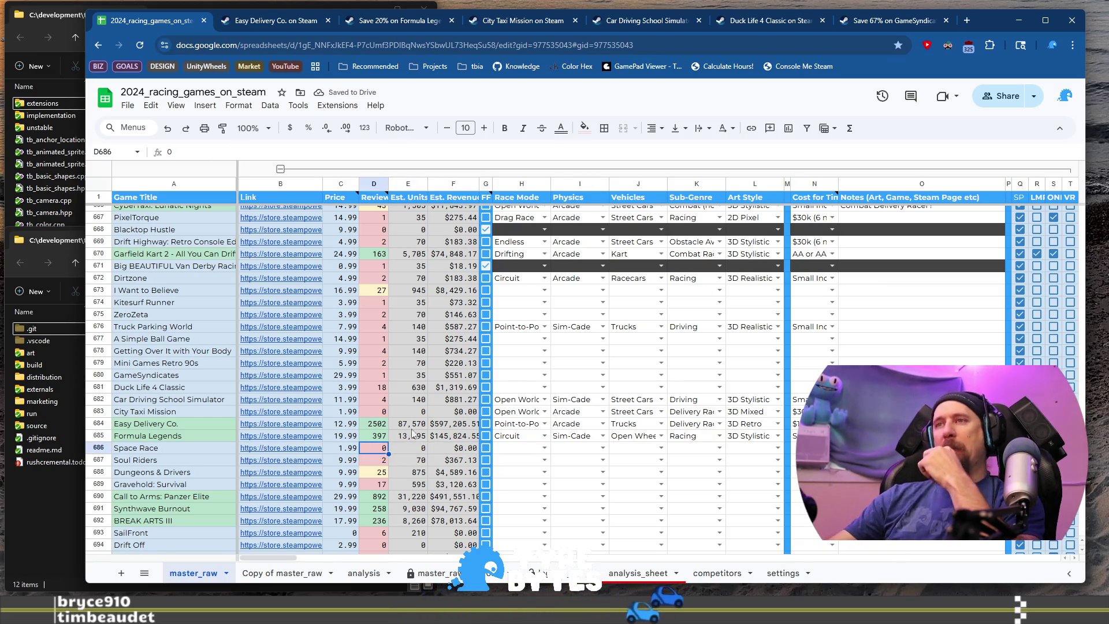
# - Open the Space Race Steam page from B686's link and browse its screenshots
pyautogui.click(264, 450)
pyautogui.click(305, 472)
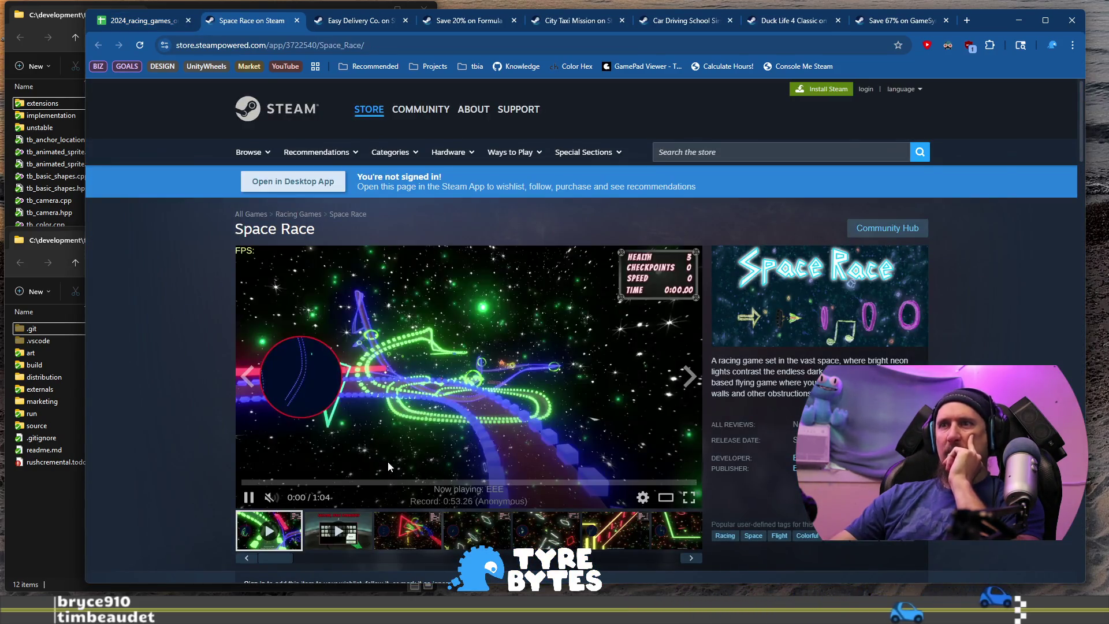
pyautogui.click(416, 529)
pyautogui.click(477, 540)
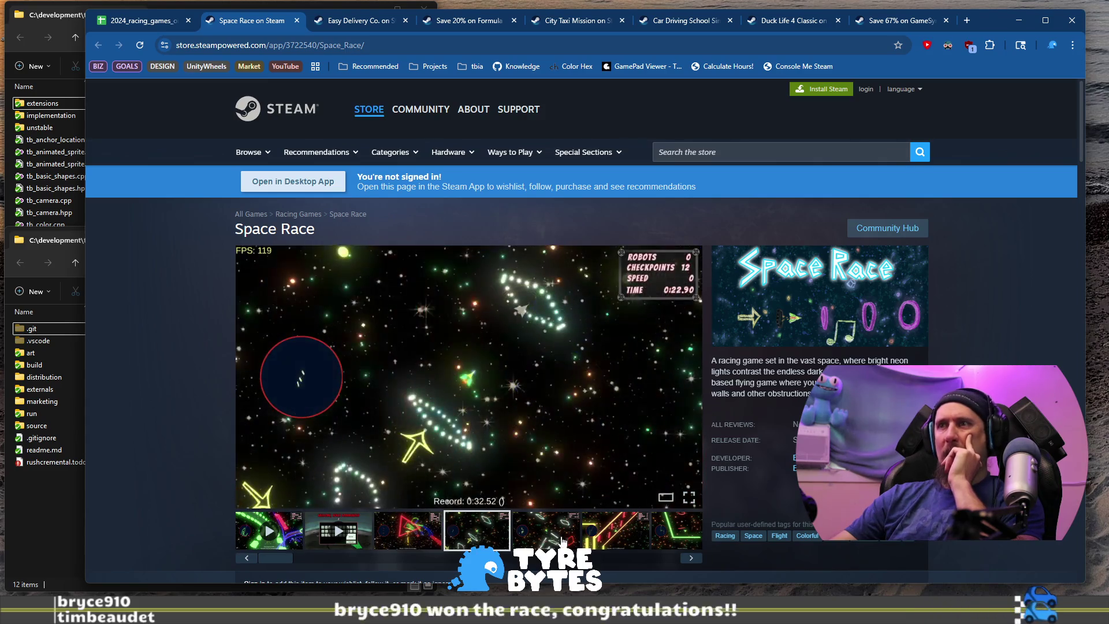
pyautogui.click(546, 535)
pyautogui.click(615, 535)
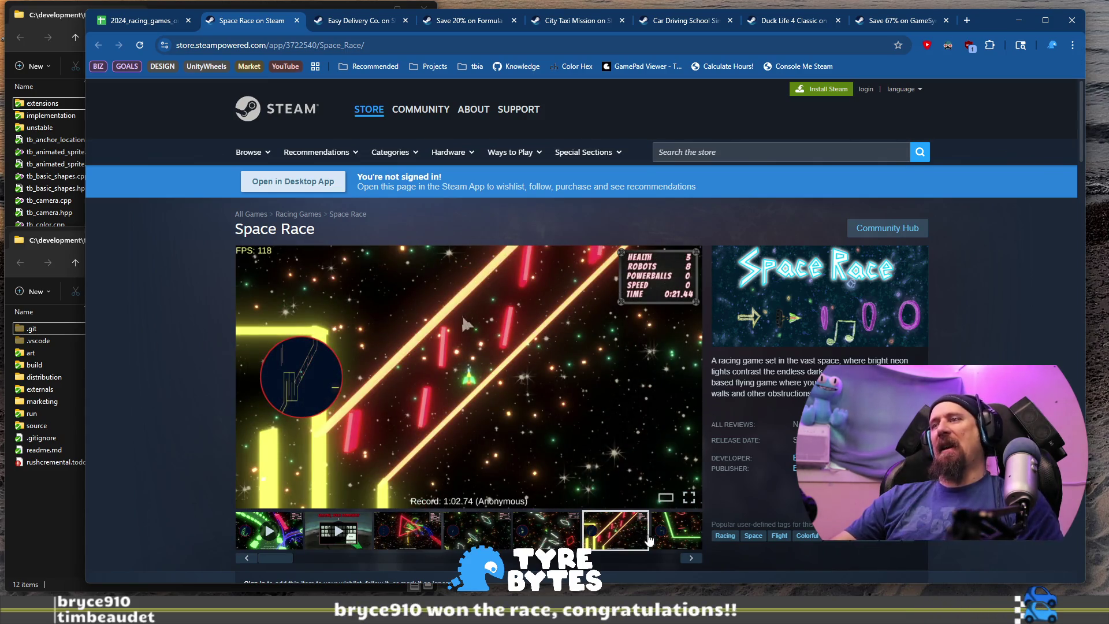
pyautogui.click(649, 541)
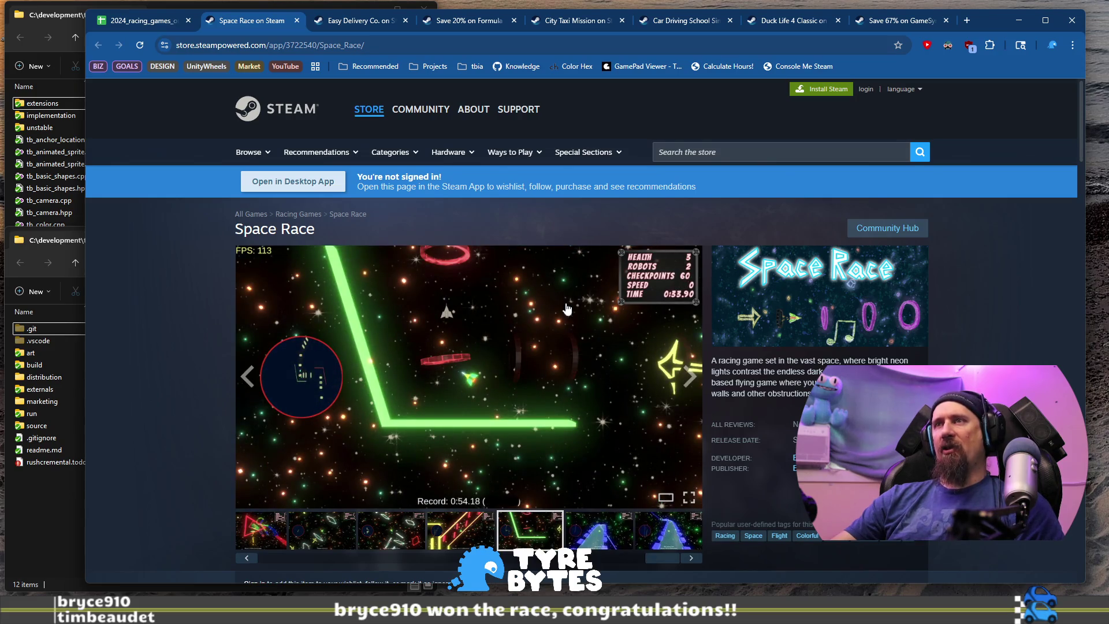
# - Add Space Race's URL to the collector ignore list via ./collector --ignore, then return to Sheets
pyautogui.click(439, 45)
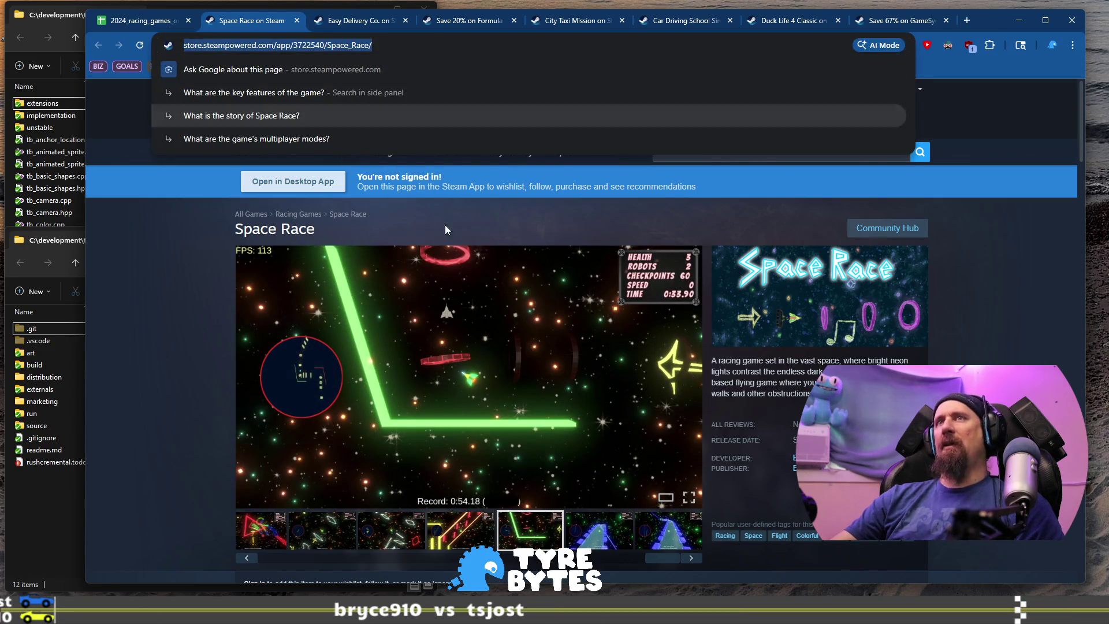
pyautogui.hotkey('alt', 'Tab')
pyautogui.press('Up')
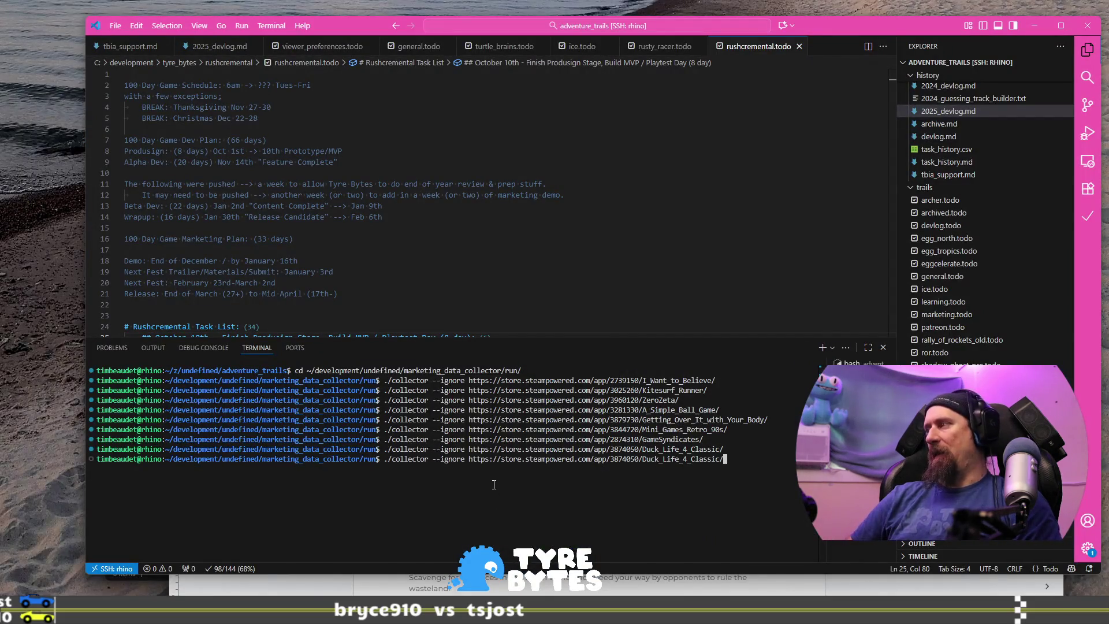
pyautogui.hotkey('ctrl', 'w')
pyautogui.write('https://store.steampowered.com/app/3722540/Space_Race/')
pyautogui.press('Return')
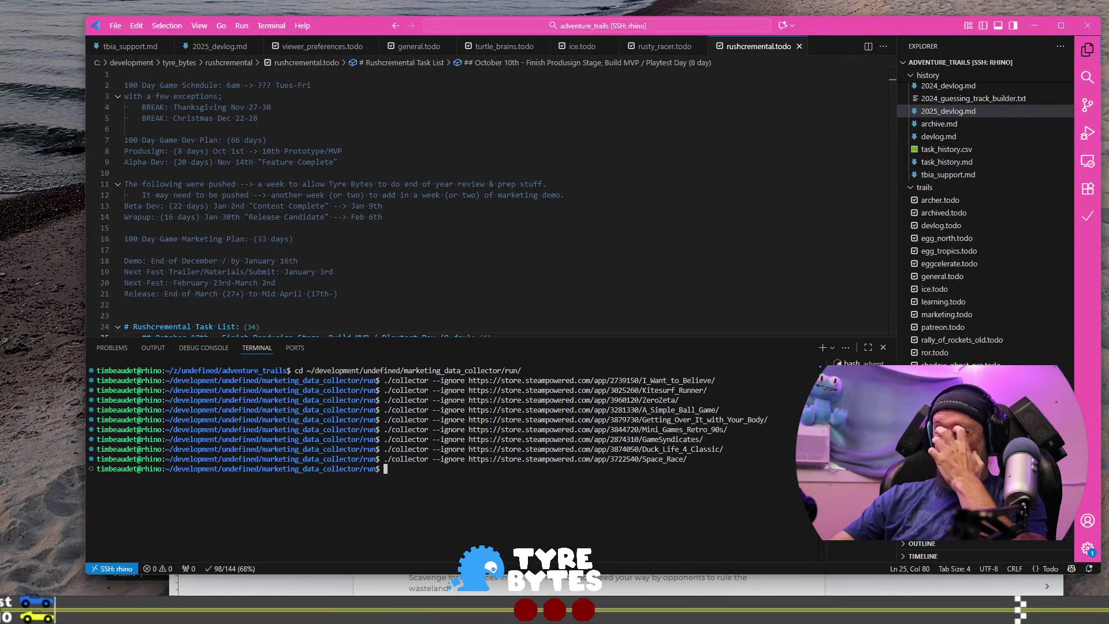
pyautogui.hotkey('alt', 'Tab')
pyautogui.click(142, 20)
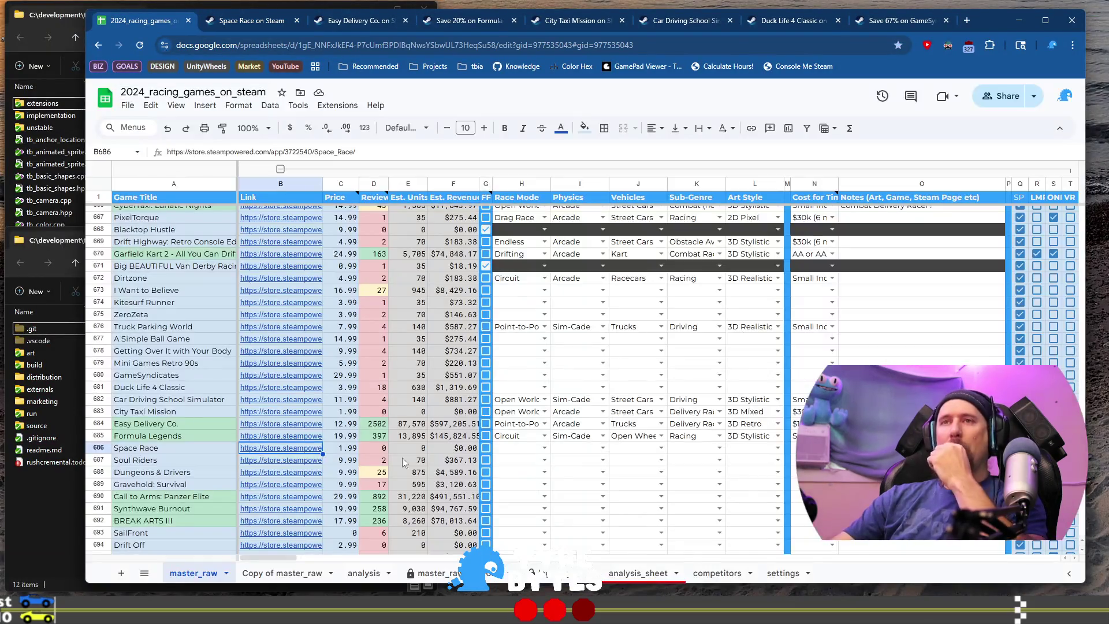
# - Open the Soul Riders Steam page, browse its screenshots and play the trailer
pyautogui.click(219, 461)
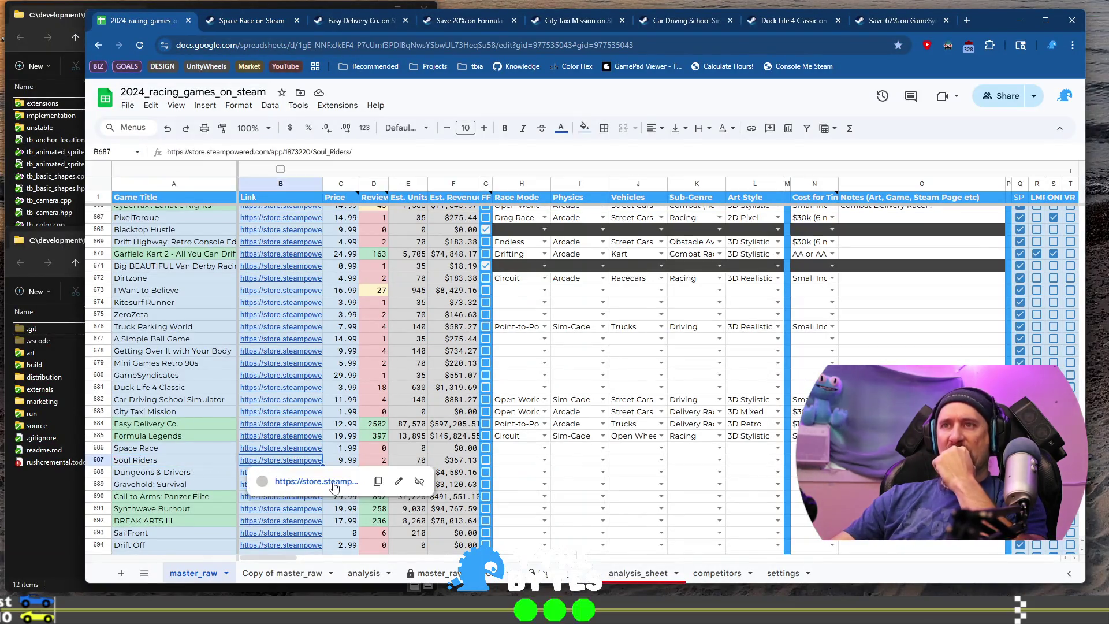
pyautogui.click(278, 483)
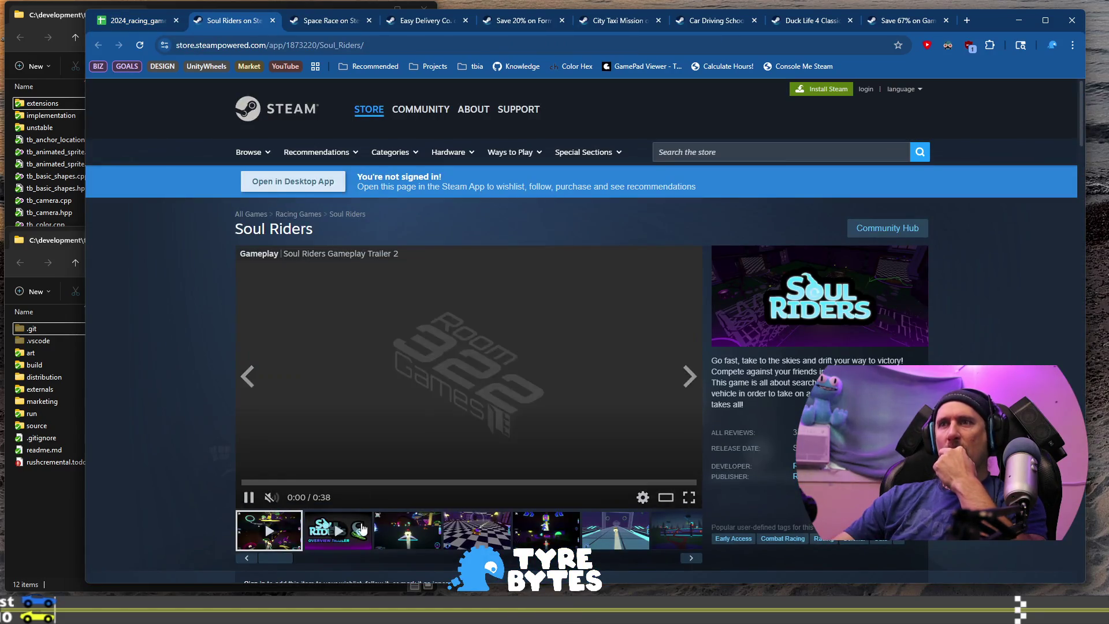
pyautogui.click(483, 535)
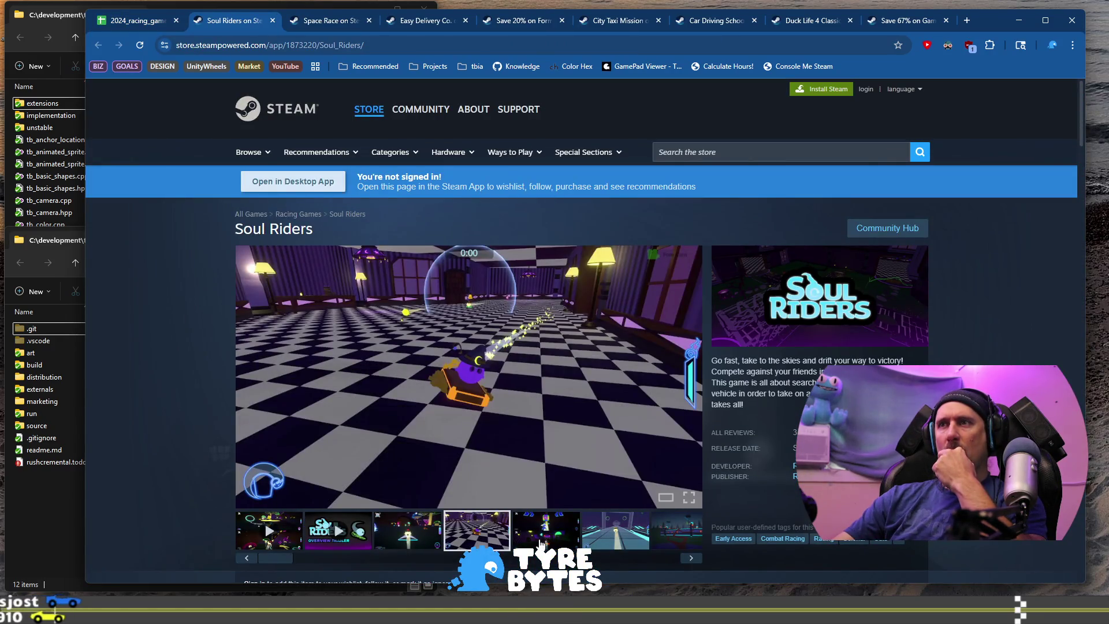
pyautogui.click(541, 544)
pyautogui.click(613, 542)
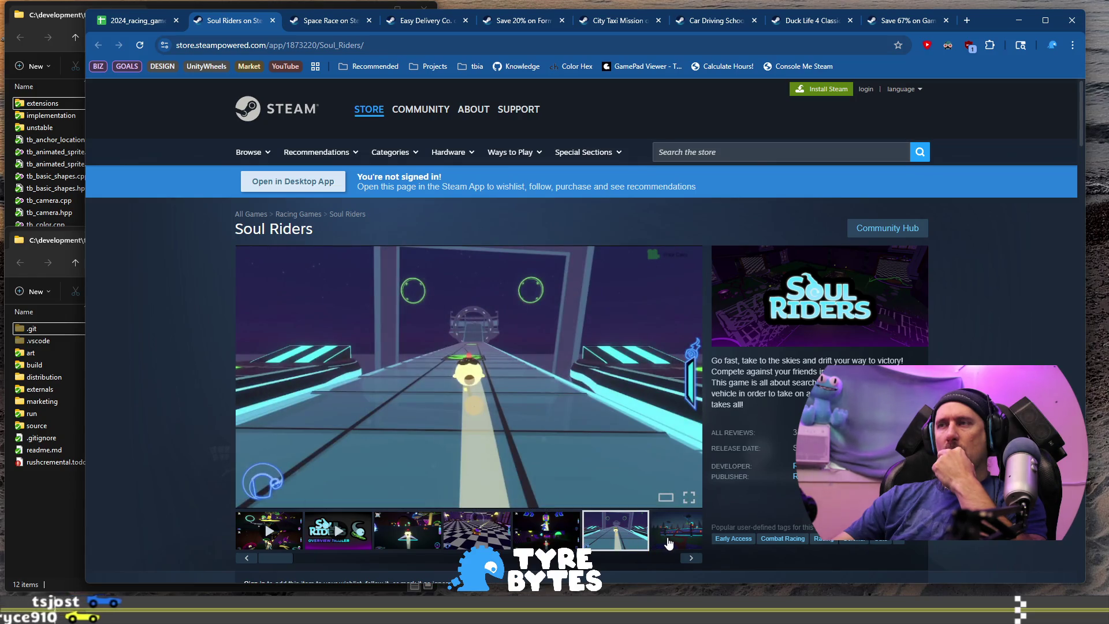
pyautogui.click(668, 543)
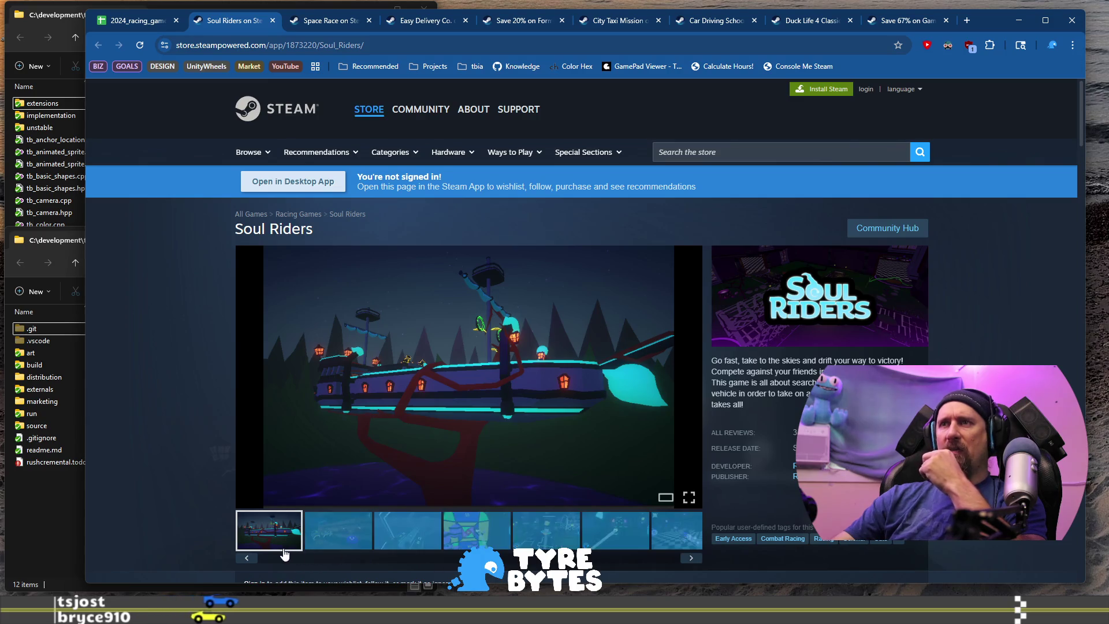
pyautogui.scroll(3, 299, 534)
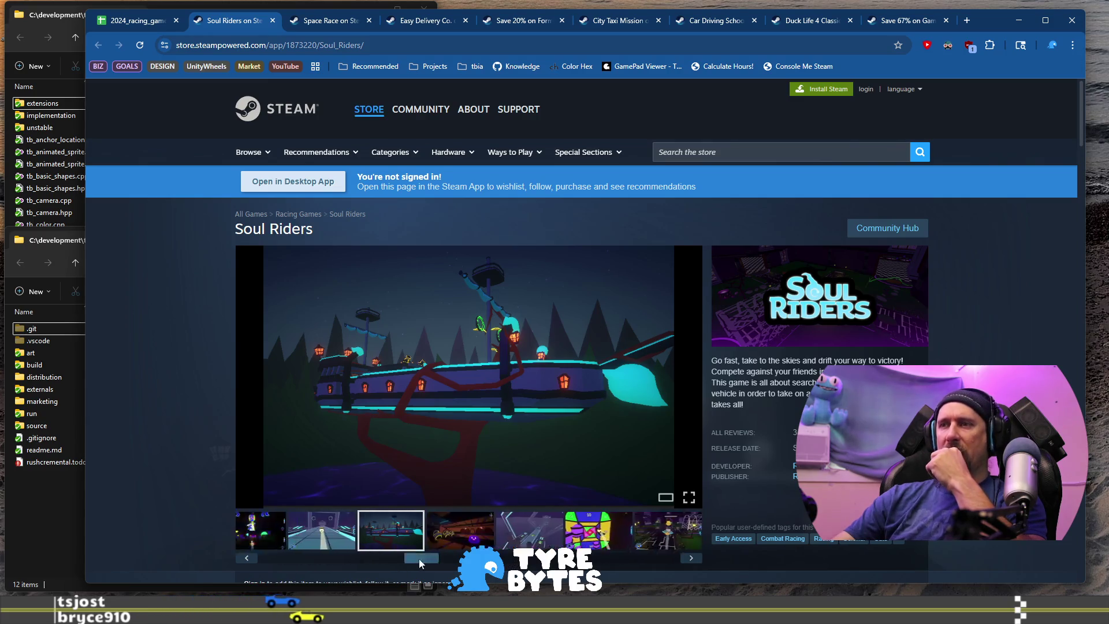
pyautogui.click(291, 529)
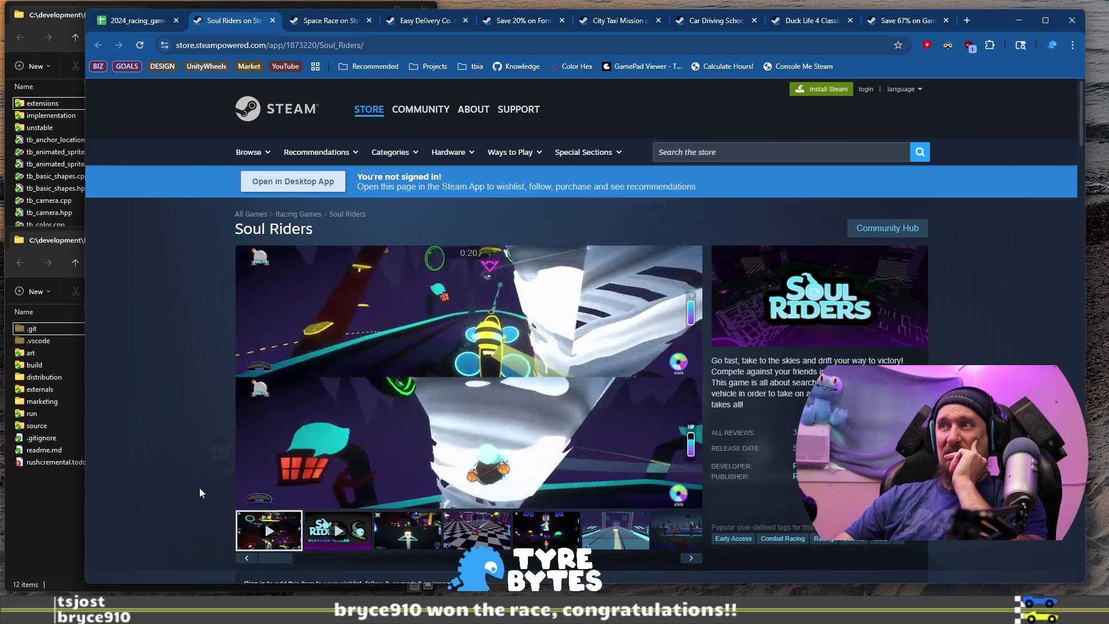
# - Read through the Soul Riders description and view the checkerboard track and flying vehicle shots
pyautogui.moveTo(737, 372); pyautogui.dragTo(766, 393)
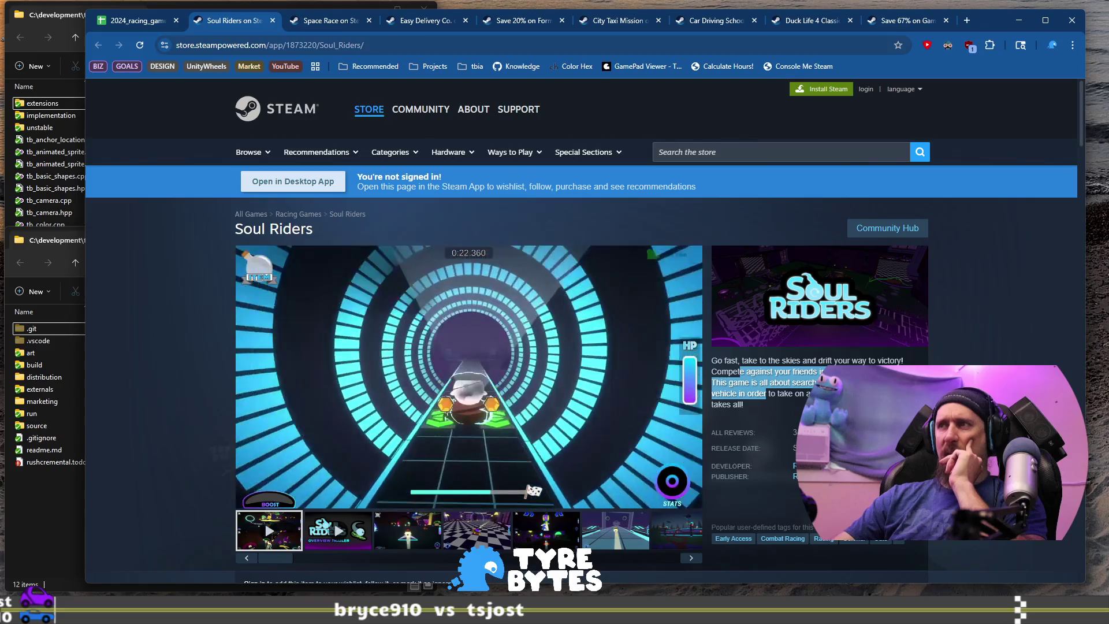
pyautogui.scroll(-8, 766, 393)
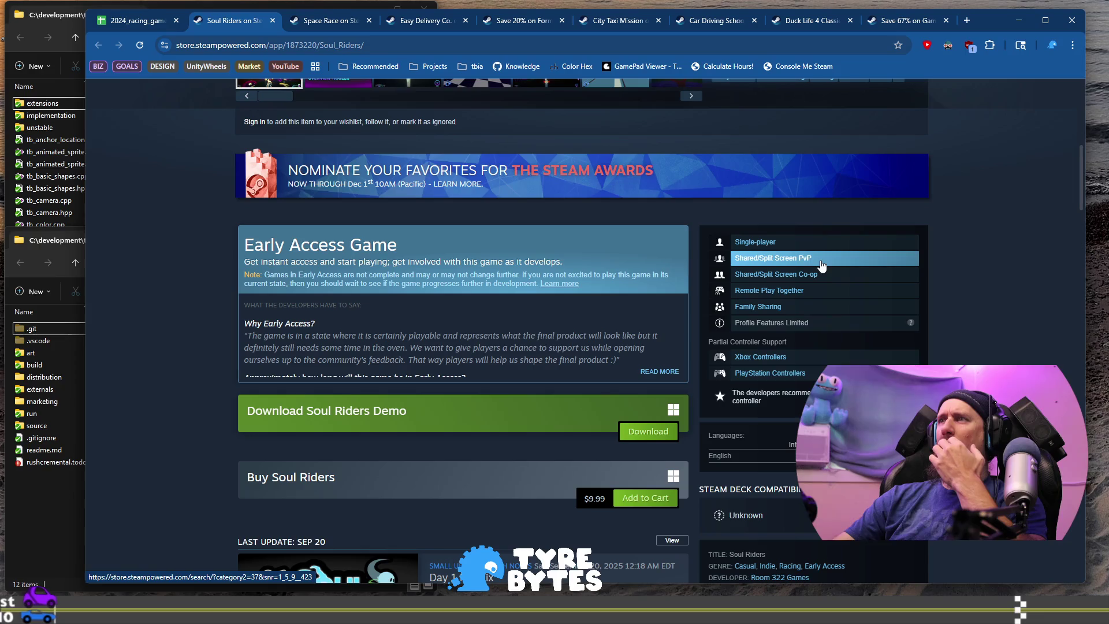
pyautogui.scroll(-10, 820, 274)
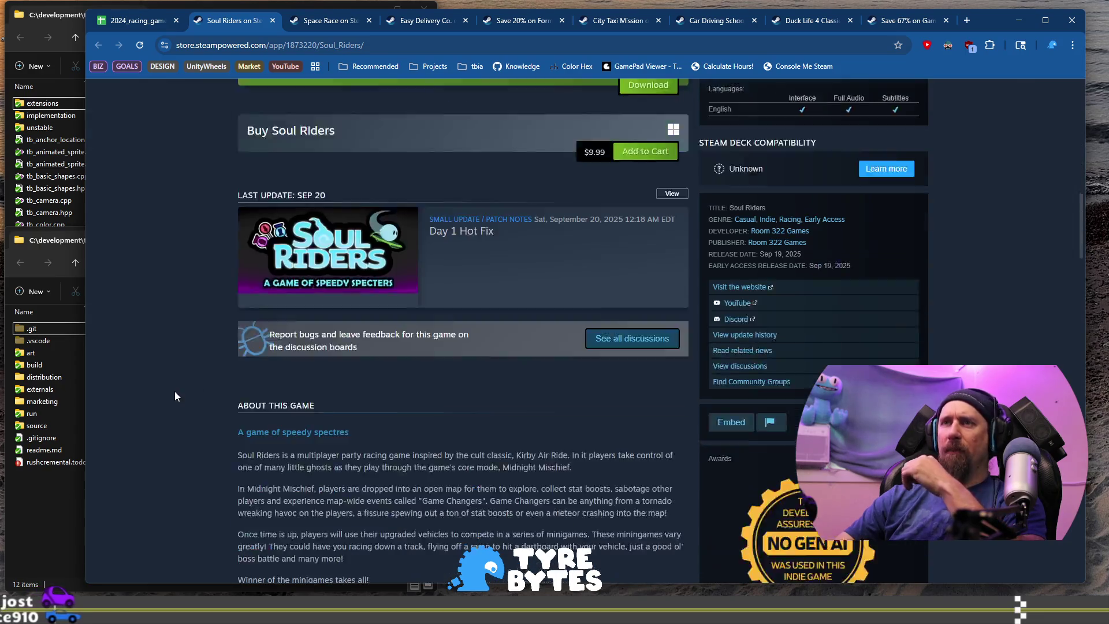
pyautogui.scroll(-3, 266, 338)
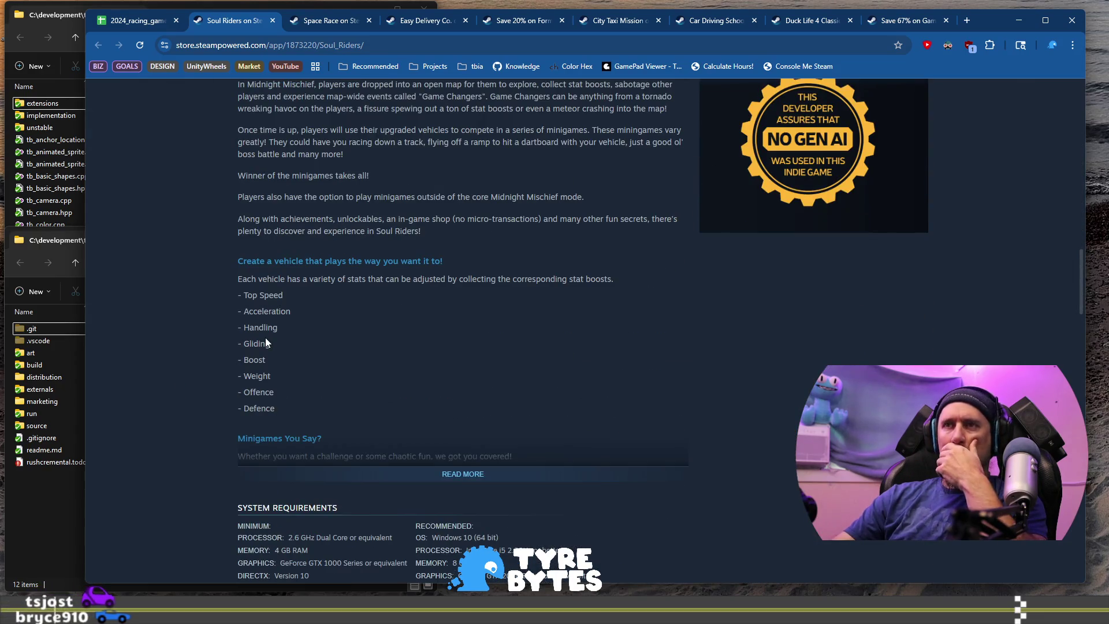
pyautogui.scroll(10, 265, 337)
pyautogui.scroll(5, 265, 340)
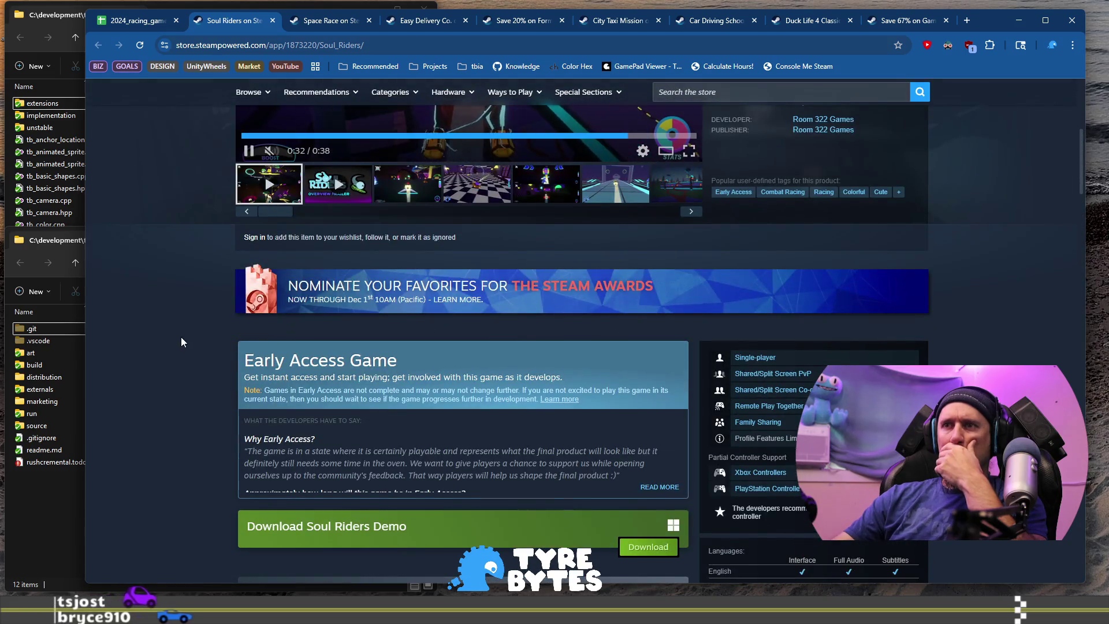
pyautogui.scroll(6, 188, 346)
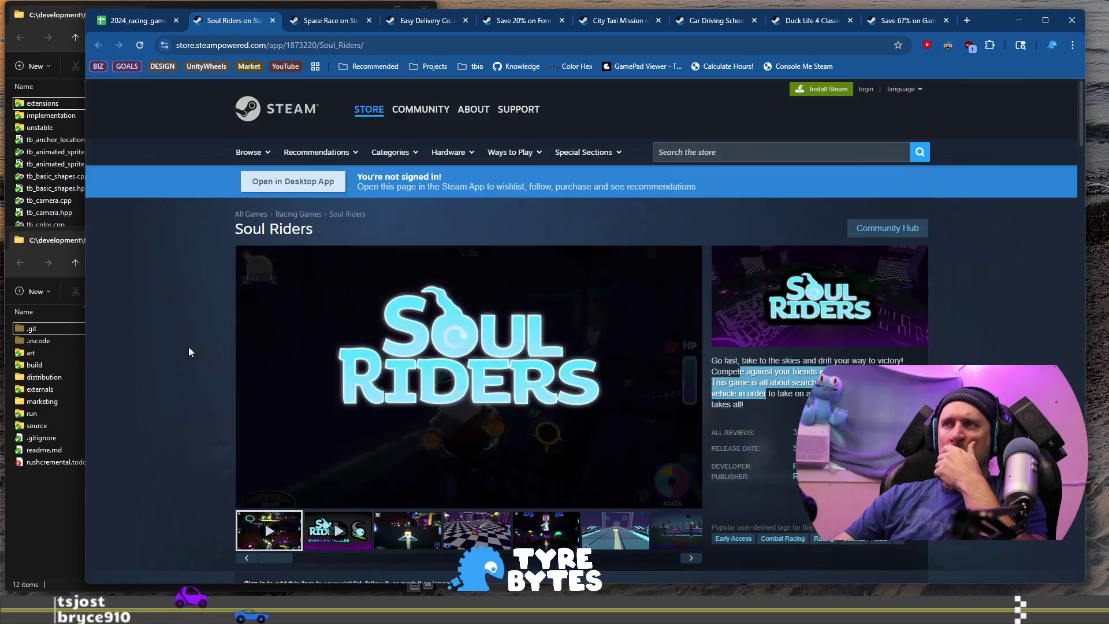
pyautogui.click(462, 538)
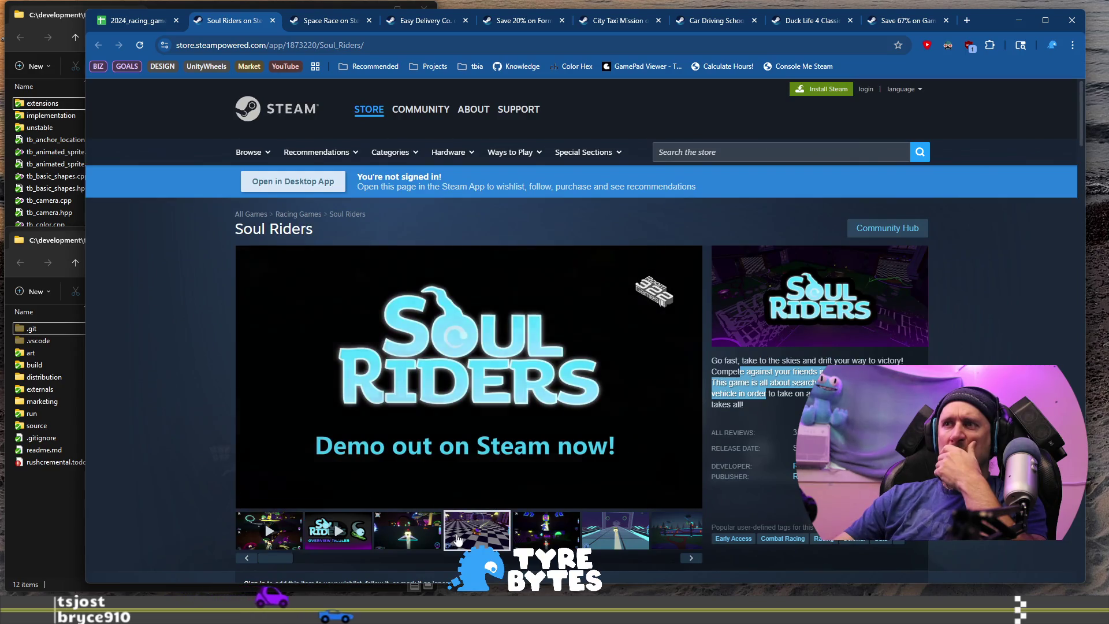
pyautogui.click(390, 539)
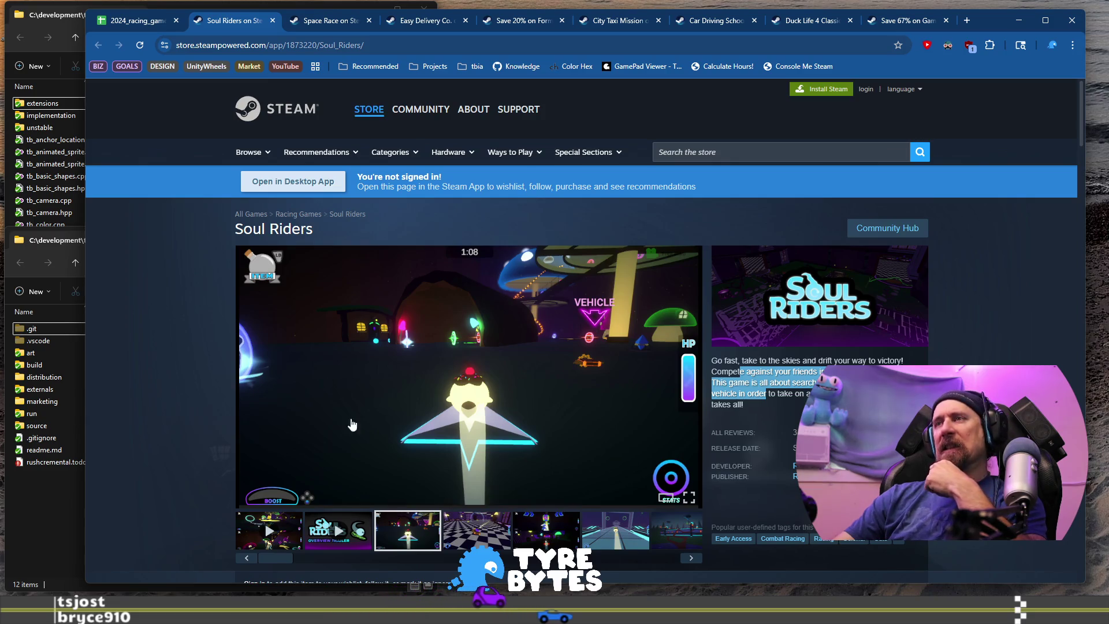
pyautogui.scroll(-8, 264, 396)
pyautogui.scroll(4, 262, 400)
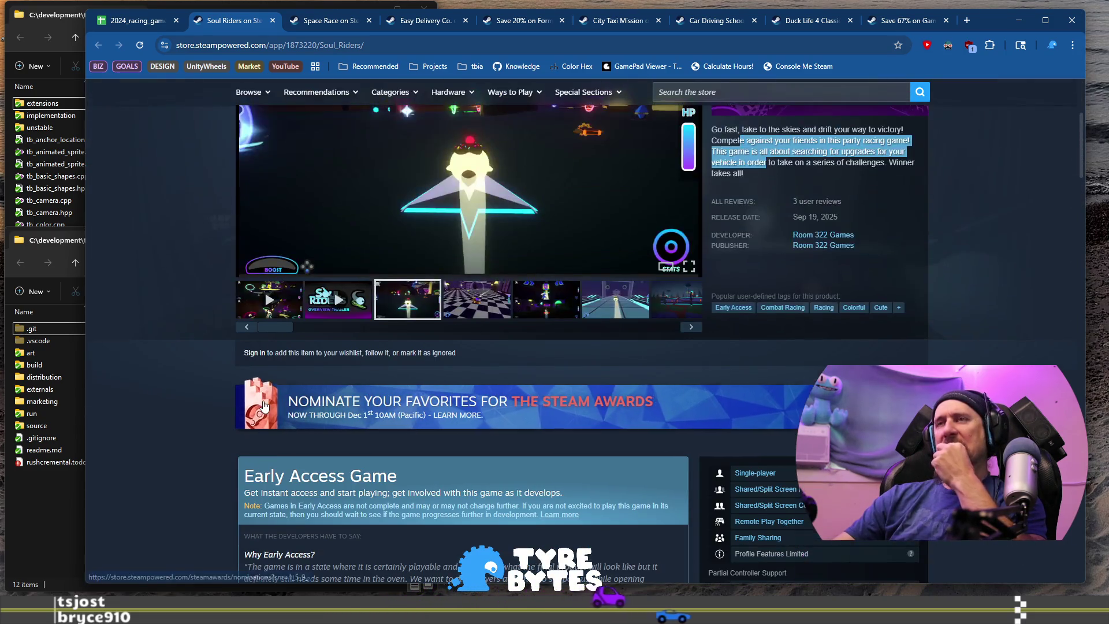
pyautogui.scroll(3, 264, 404)
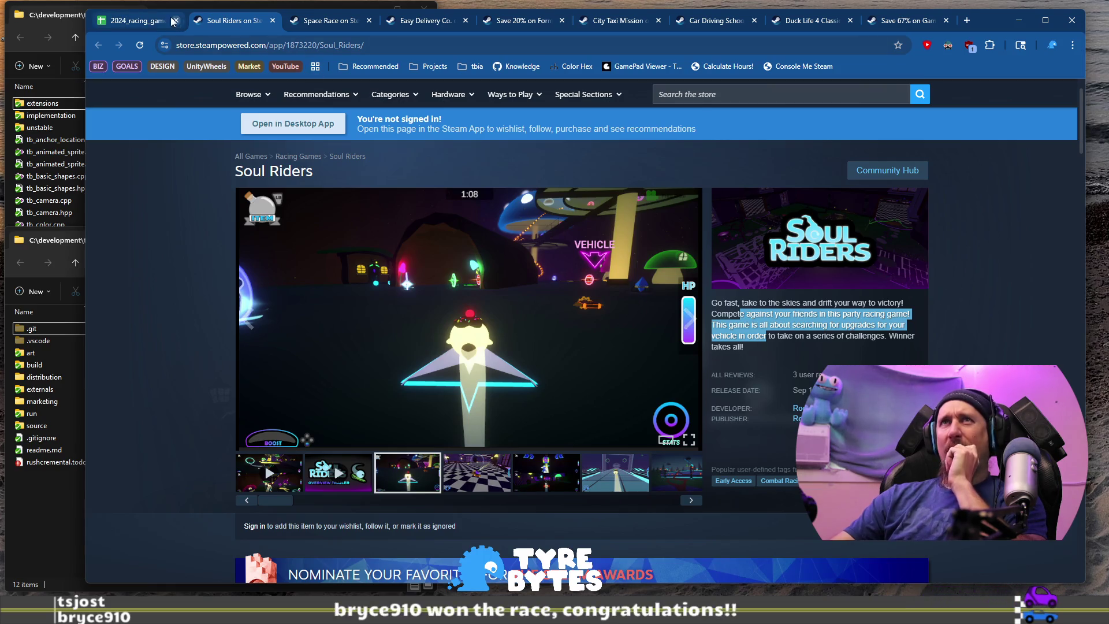
# - Tick Soul Riders' G687 checkbox in the racing games spreadsheet
pyautogui.click(144, 23)
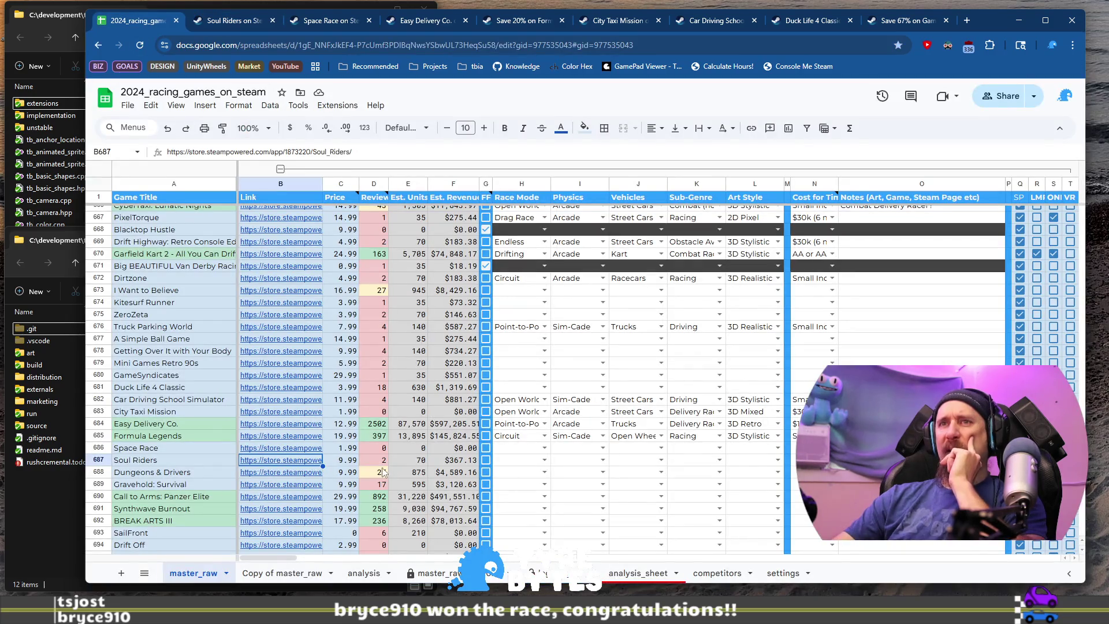
pyautogui.click(487, 462)
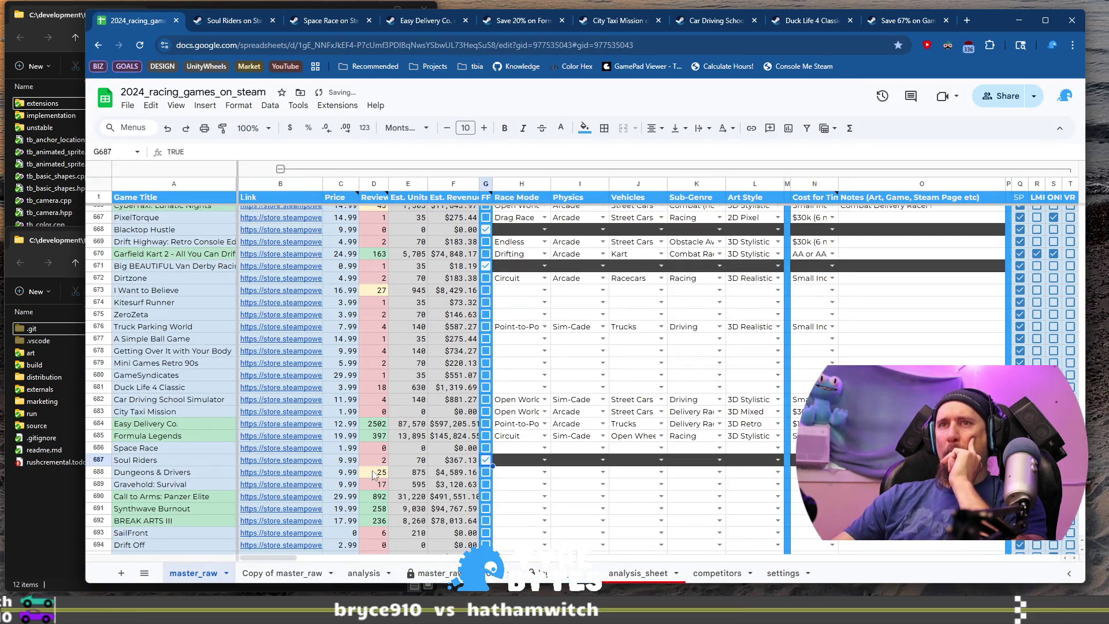
pyautogui.click(217, 473)
pyautogui.click(263, 475)
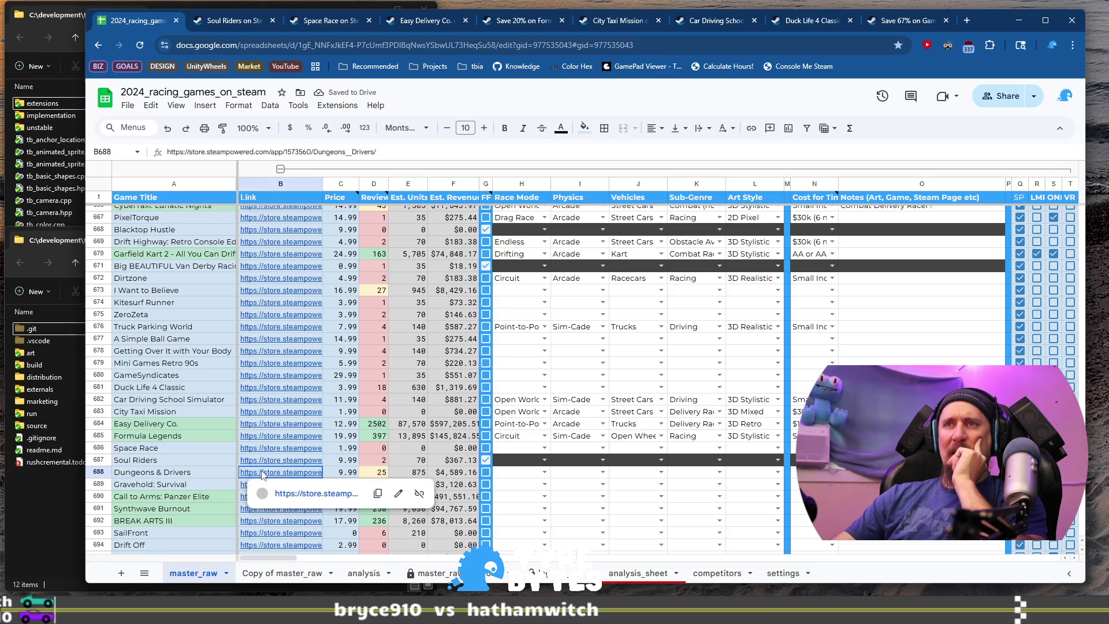
# - Open the Dungeons & Drivers Steam page from B688 and scroll down to System Requirements and More Like This
pyautogui.click(315, 493)
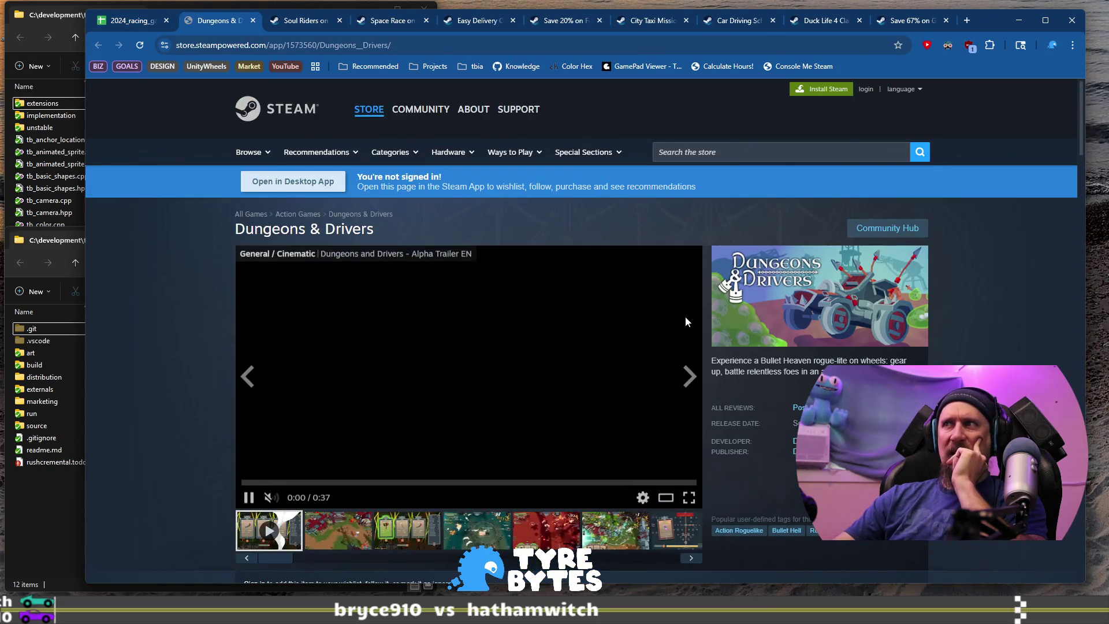
pyautogui.scroll(-2, 682, 316)
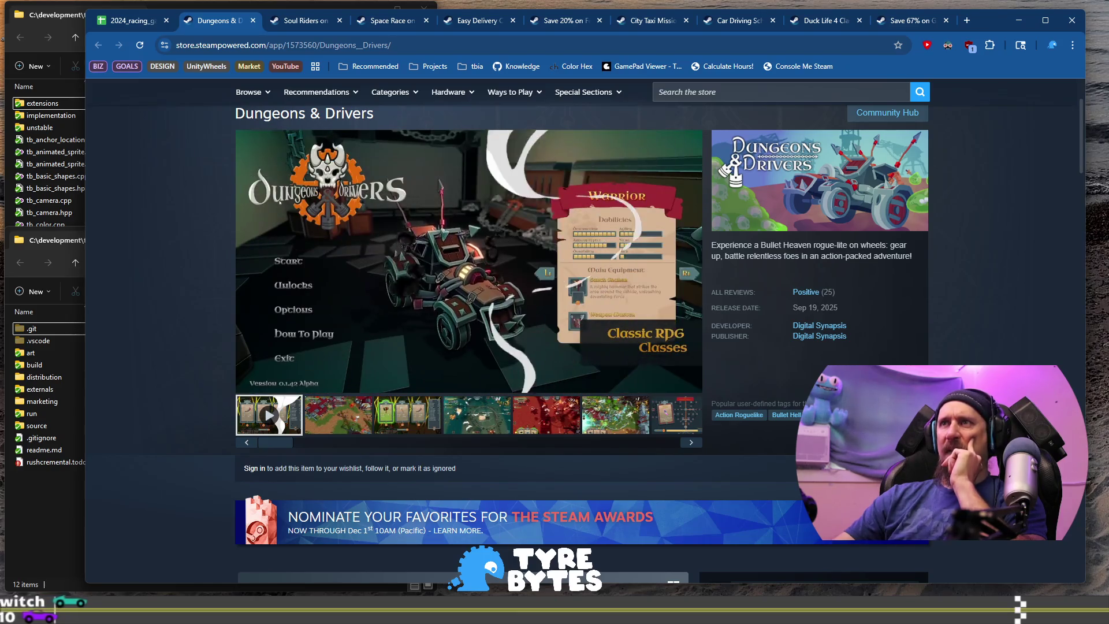
pyautogui.scroll(-4, 829, 325)
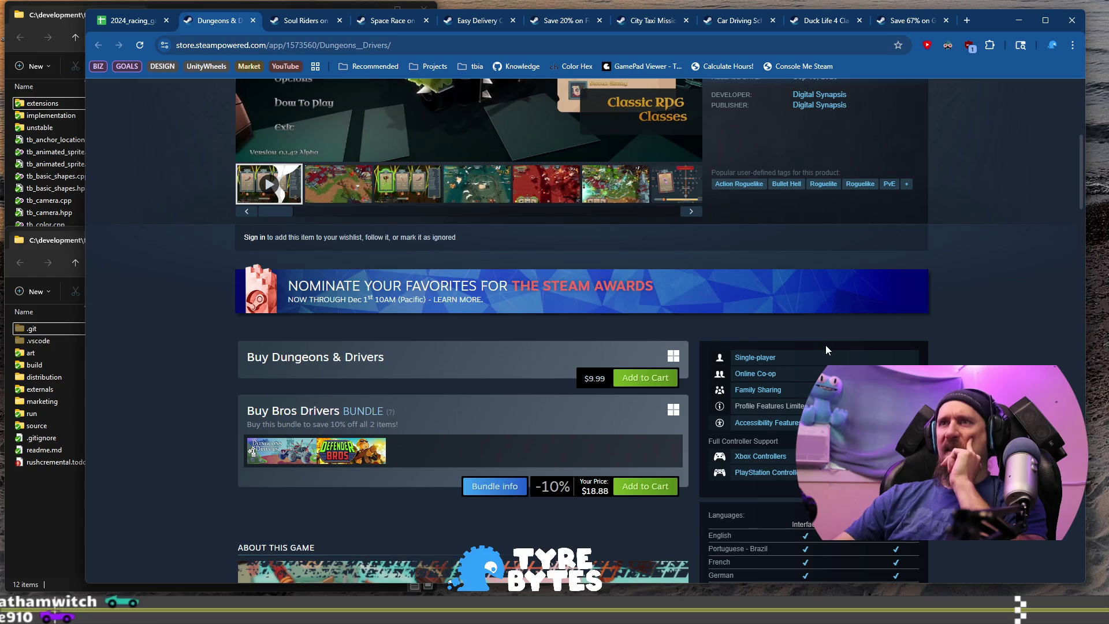
pyautogui.scroll(3, 832, 329)
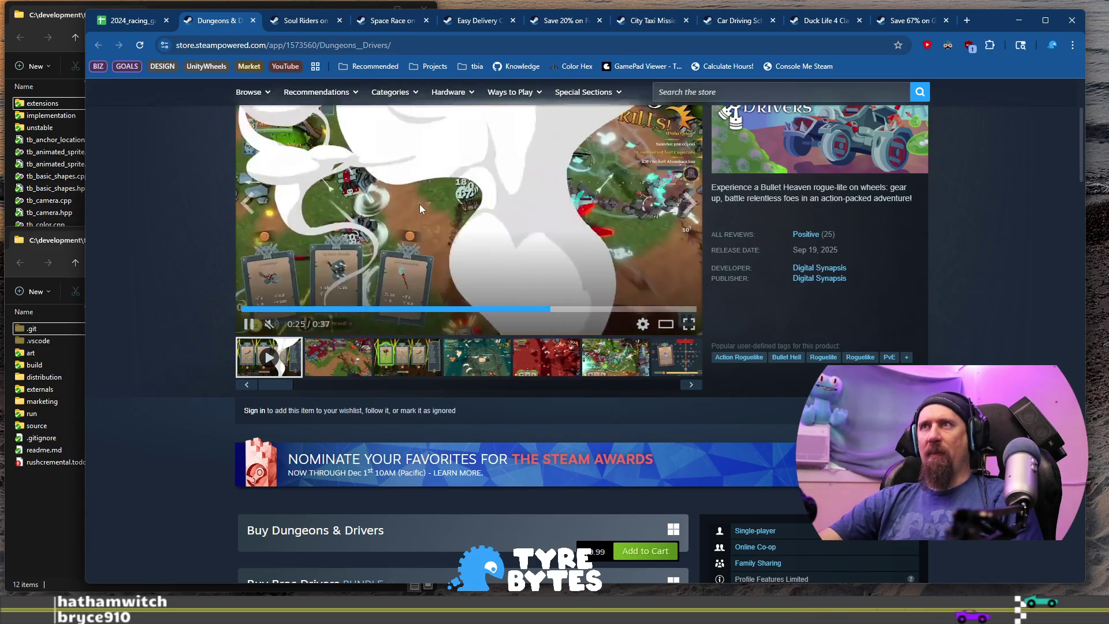
pyautogui.scroll(-2, 420, 204)
pyautogui.scroll(2, 512, 248)
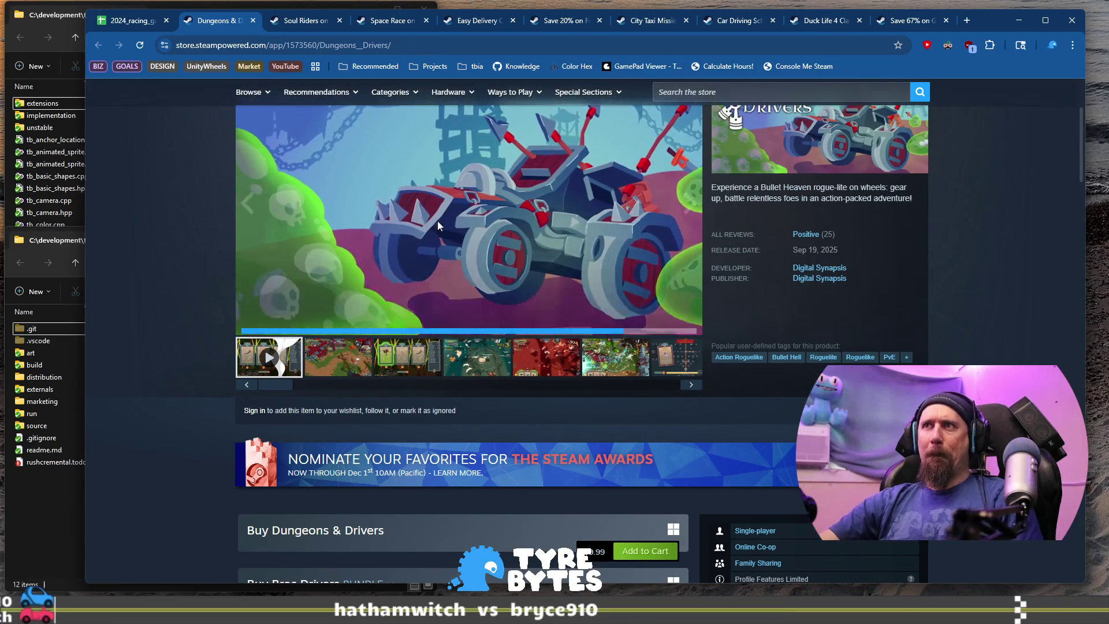
pyautogui.scroll(2, 183, 262)
pyautogui.scroll(-15, 183, 261)
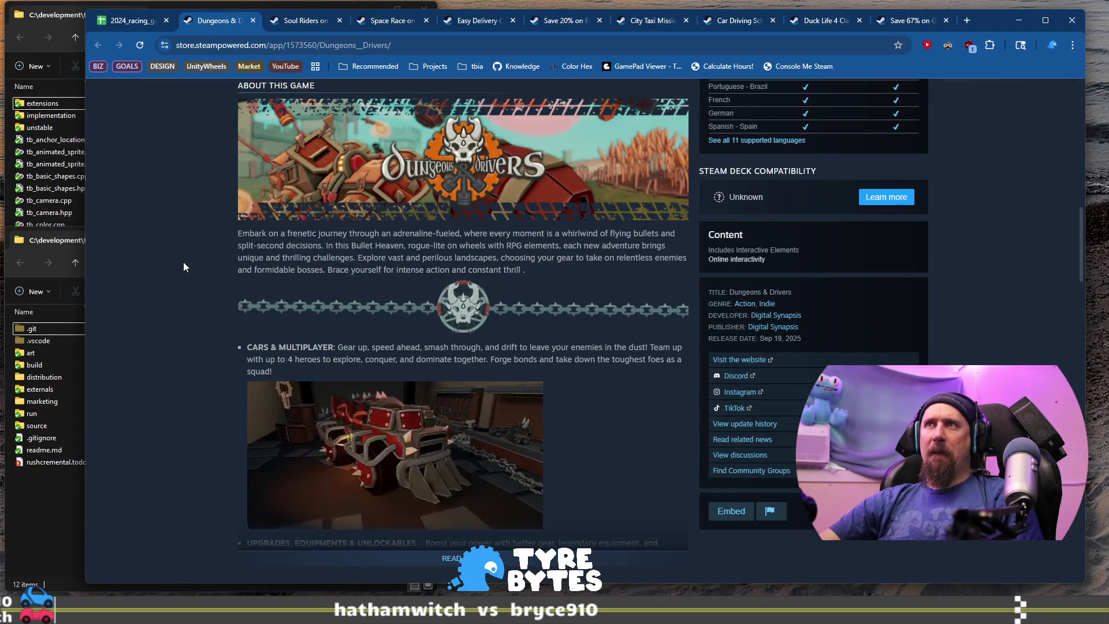
pyautogui.scroll(-3, 183, 267)
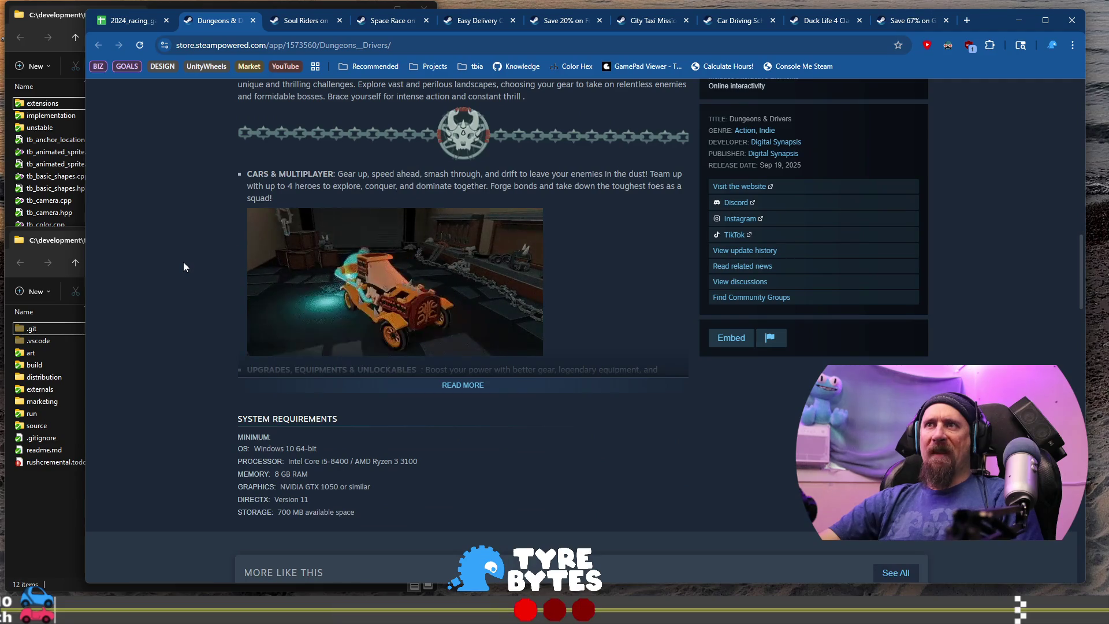
pyautogui.scroll(-1, 181, 255)
pyautogui.scroll(-4, 179, 255)
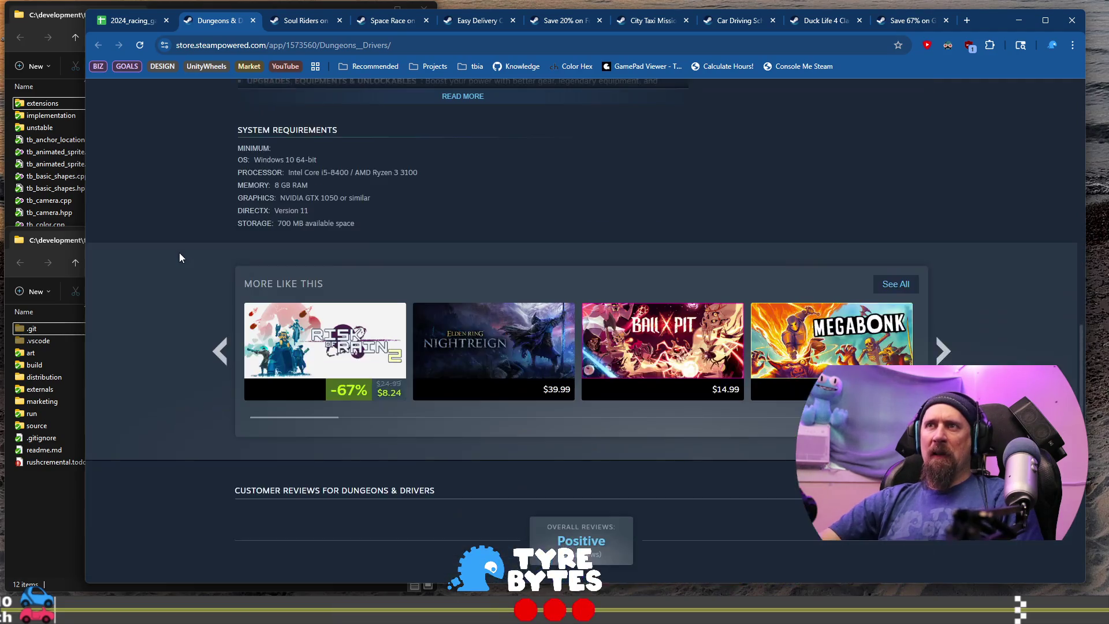
pyautogui.scroll(-10, 179, 244)
# - Highlight the complaints in the Dungeons & Drivers negative review and expand it to full text
pyautogui.scroll(-3, 180, 248)
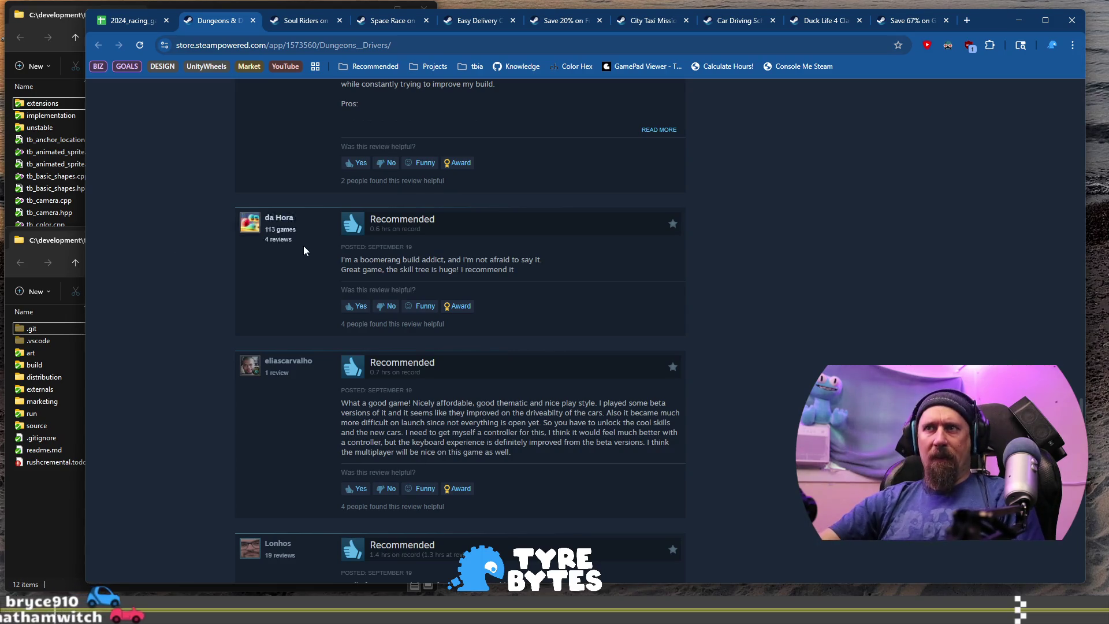
pyautogui.scroll(-5, 275, 218)
pyautogui.scroll(-3, 275, 217)
pyautogui.moveTo(357, 256); pyautogui.dragTo(510, 255)
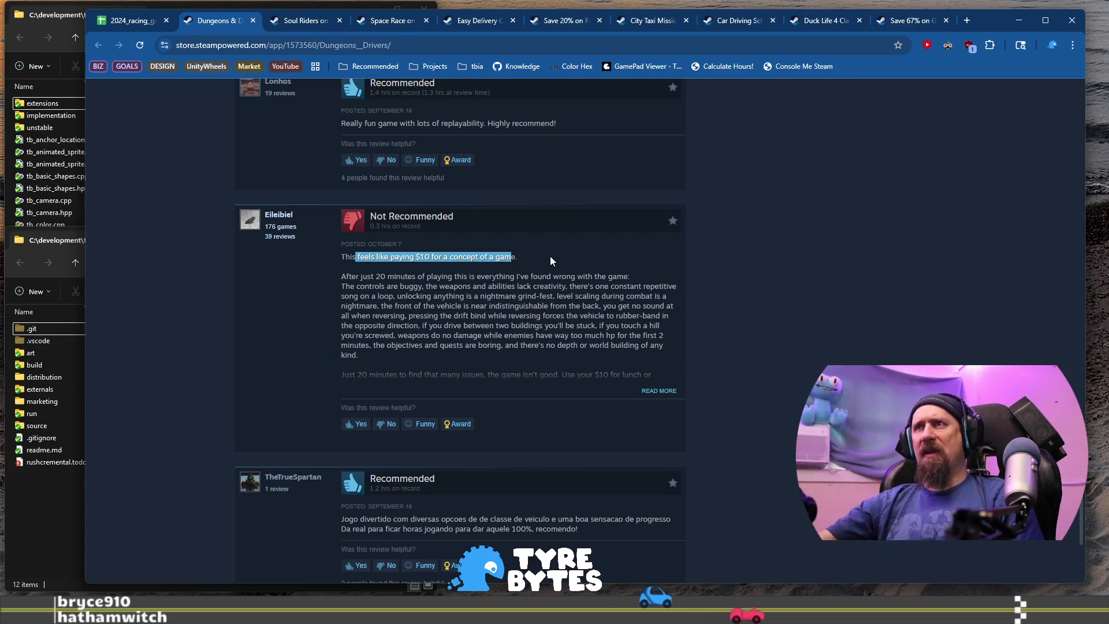
pyautogui.moveTo(552, 285); pyautogui.dragTo(439, 309)
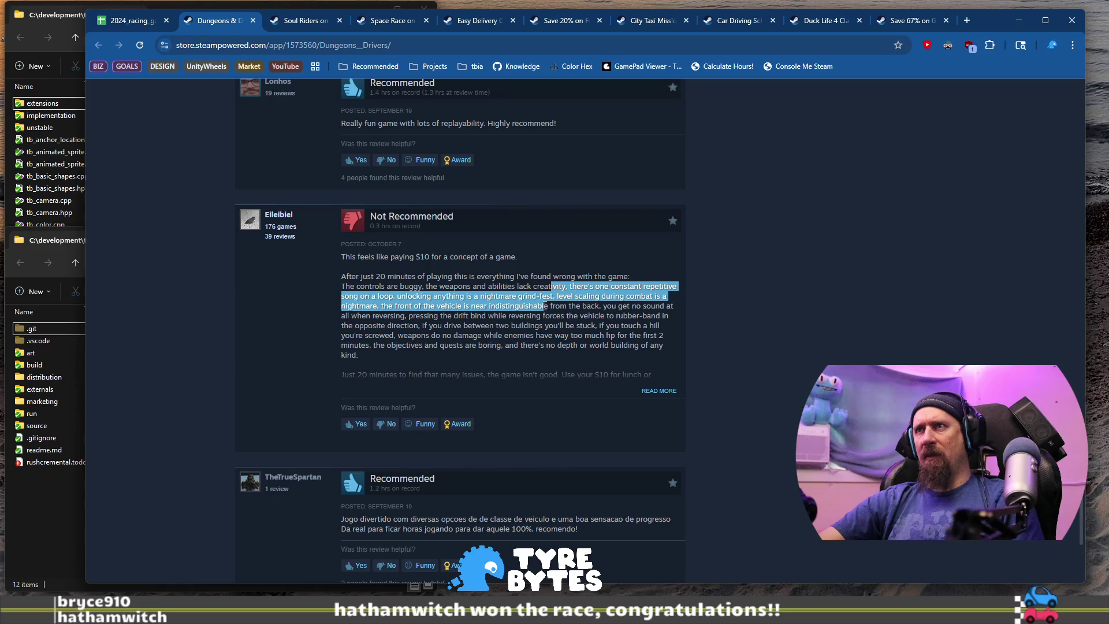
pyautogui.moveTo(490, 310)
pyautogui.mouseDown()
pyautogui.moveTo(435, 316)
pyautogui.moveTo(549, 309)
pyautogui.mouseUp()
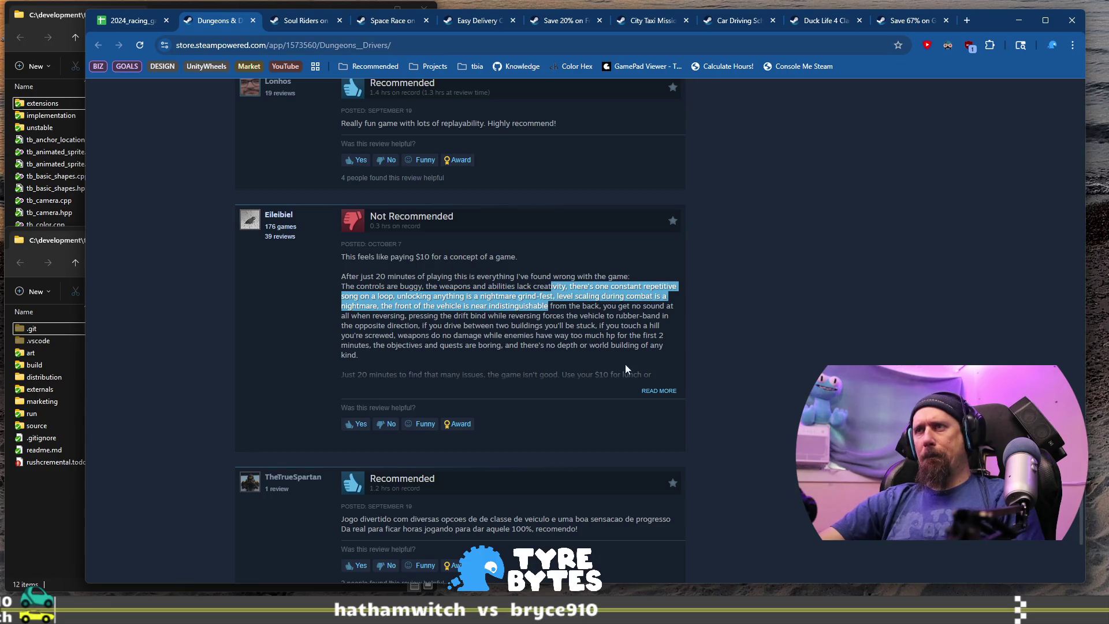
pyautogui.click(658, 394)
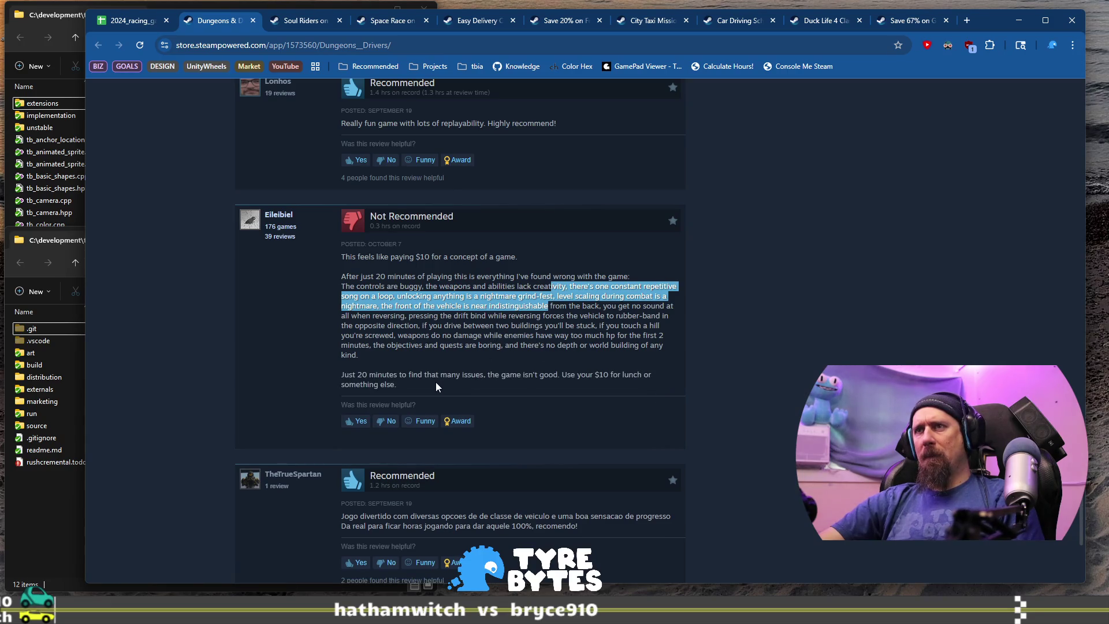
pyautogui.moveTo(397, 385)
pyautogui.mouseDown()
pyautogui.moveTo(334, 373)
pyautogui.moveTo(353, 375)
pyautogui.mouseUp()
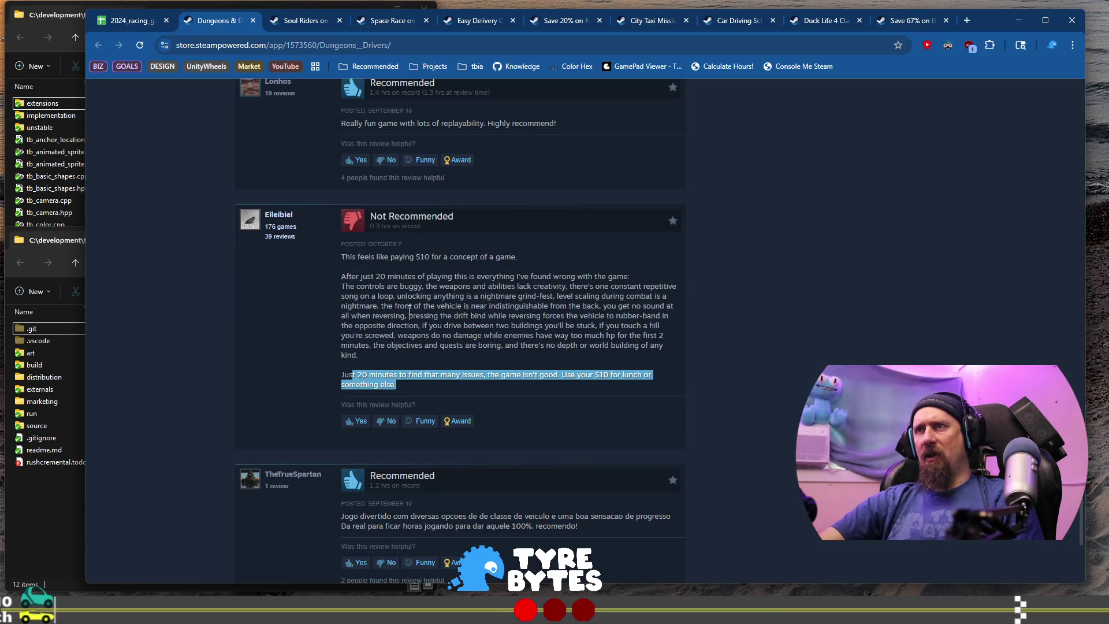
# - Select the Portuguese review's text and the negative review's closing paragraph
pyautogui.scroll(-4, 410, 305)
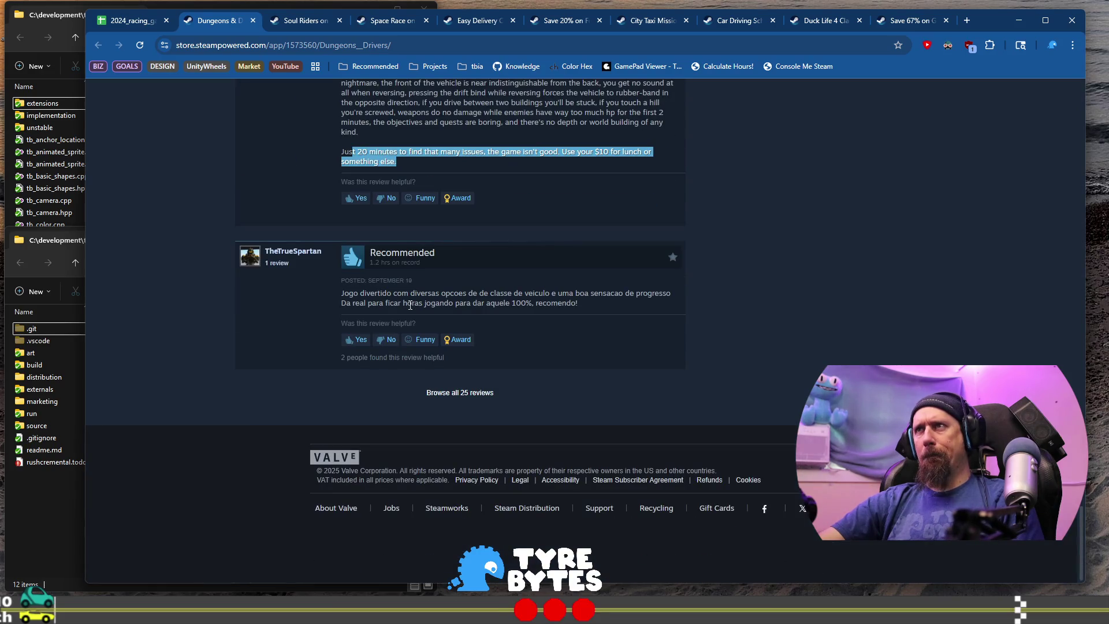
pyautogui.moveTo(344, 293); pyautogui.dragTo(539, 304)
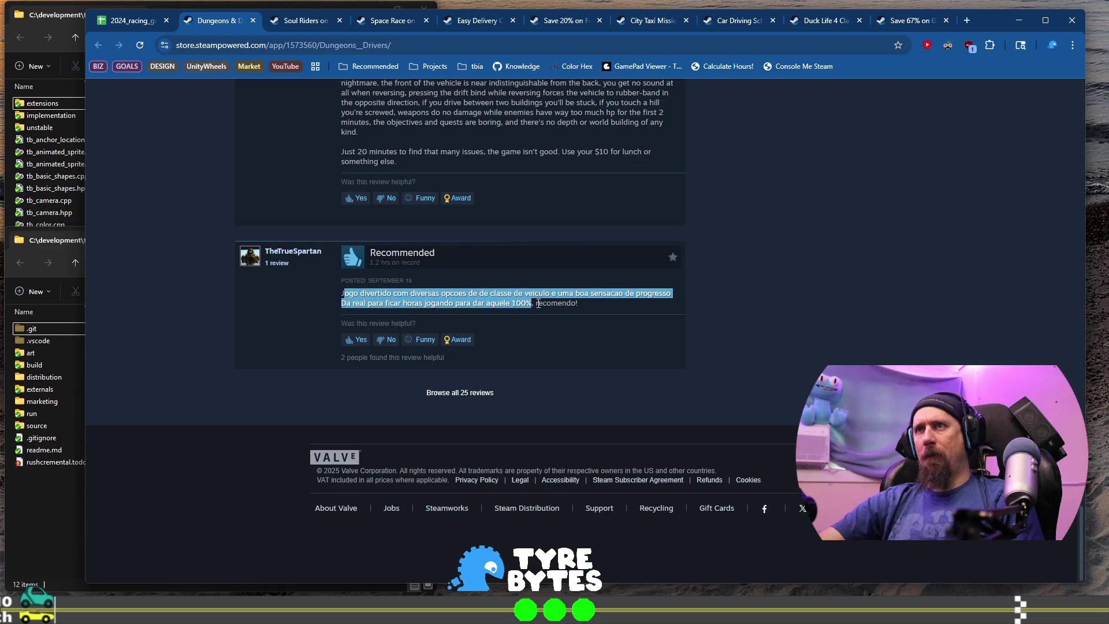
pyautogui.tripleClick(581, 149)
pyautogui.scroll(8, 497, 289)
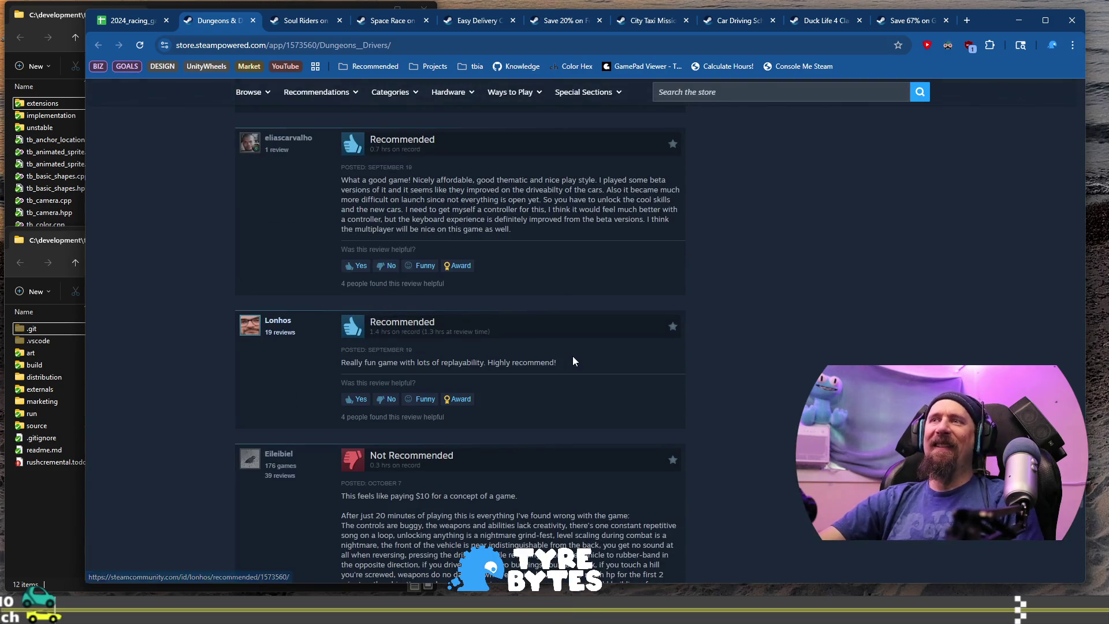
pyautogui.scroll(4, 573, 361)
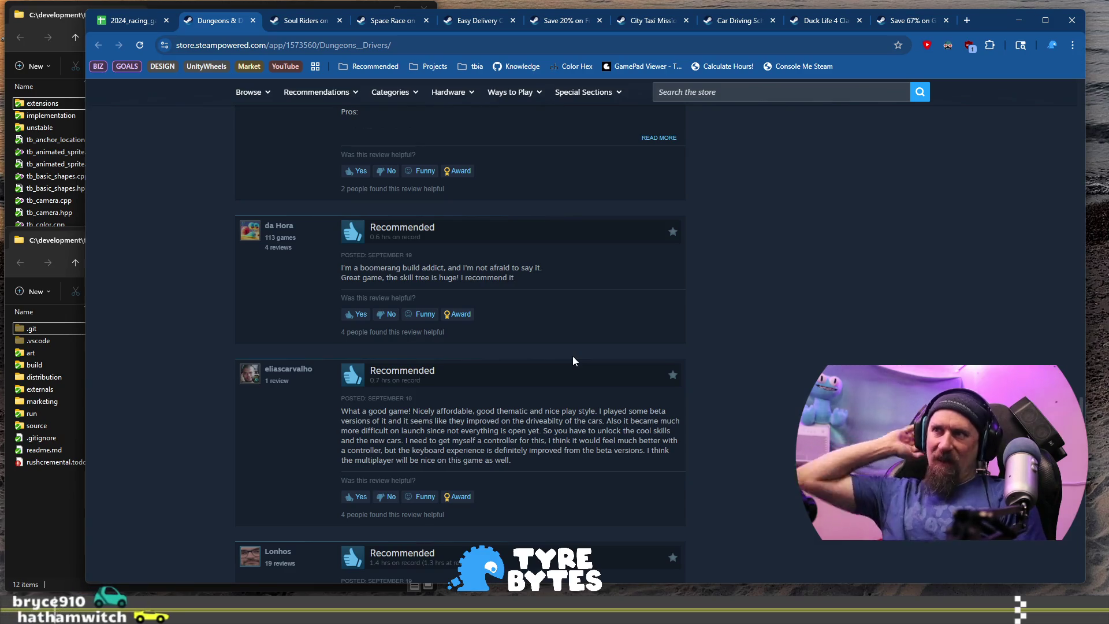
pyautogui.scroll(10, 573, 362)
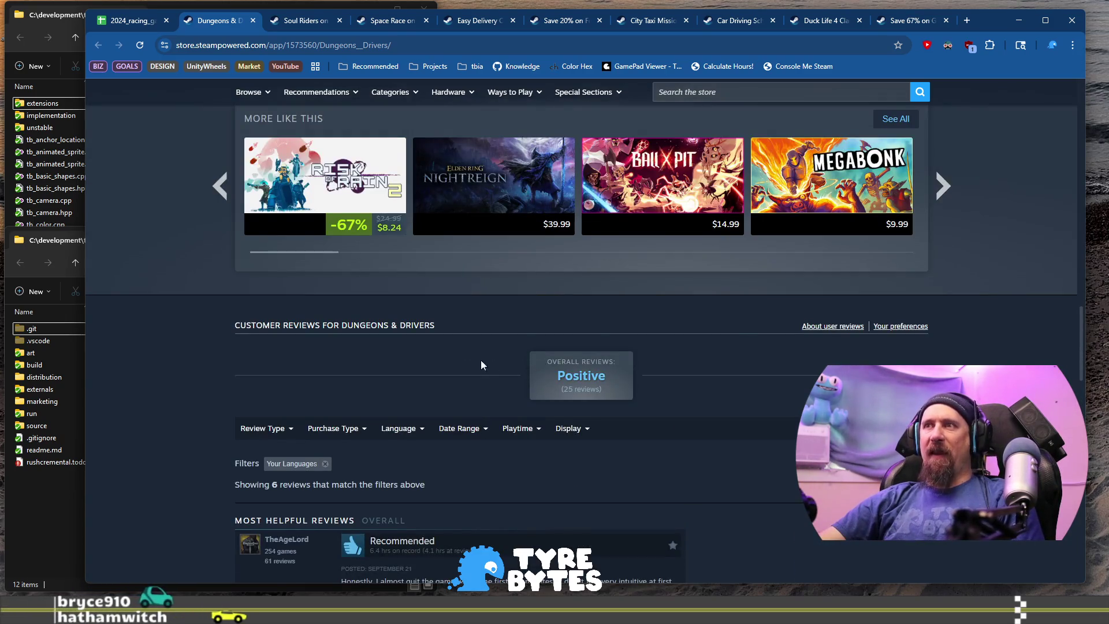
pyautogui.scroll(-3, 262, 351)
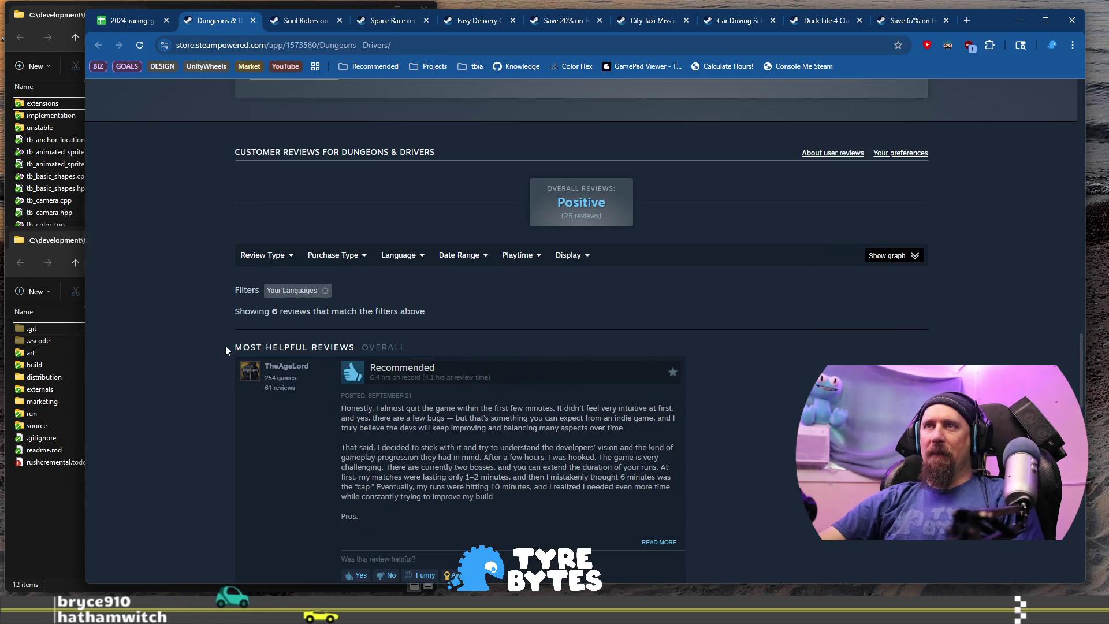
pyautogui.scroll(-2, 226, 350)
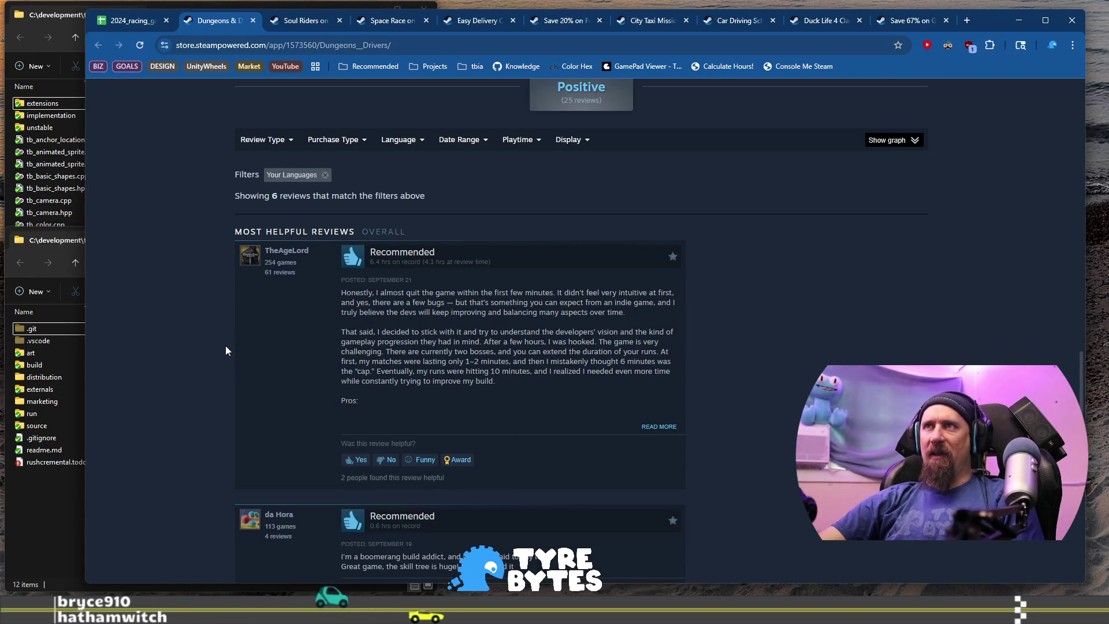
pyautogui.scroll(-15, 253, 320)
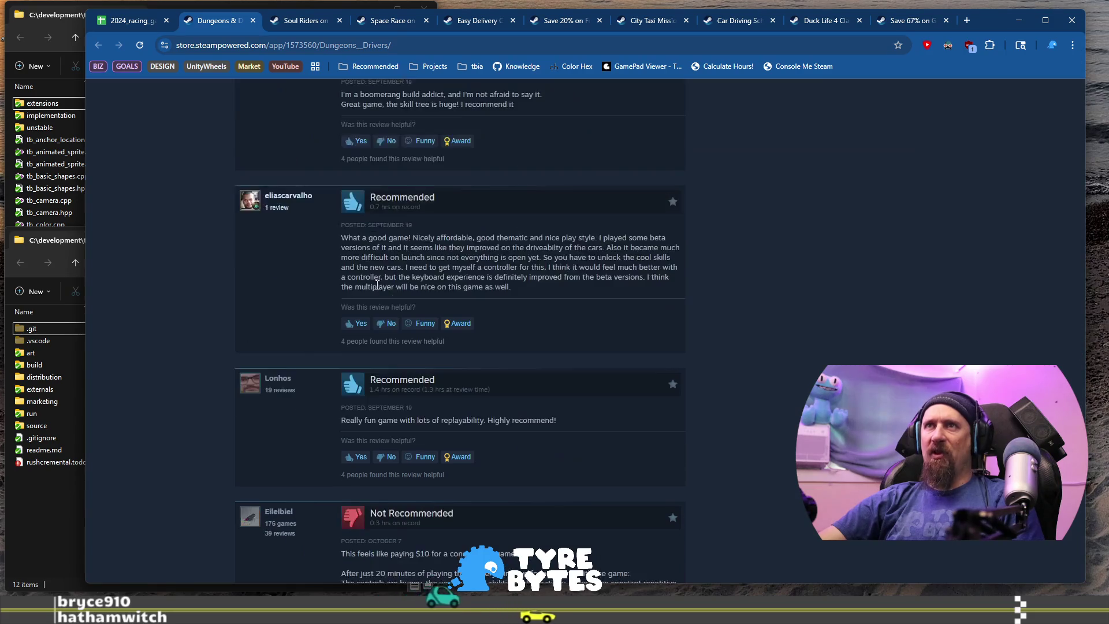
pyautogui.moveTo(344, 293)
pyautogui.mouseDown()
pyautogui.moveTo(524, 294)
pyautogui.moveTo(609, 311)
pyautogui.mouseUp()
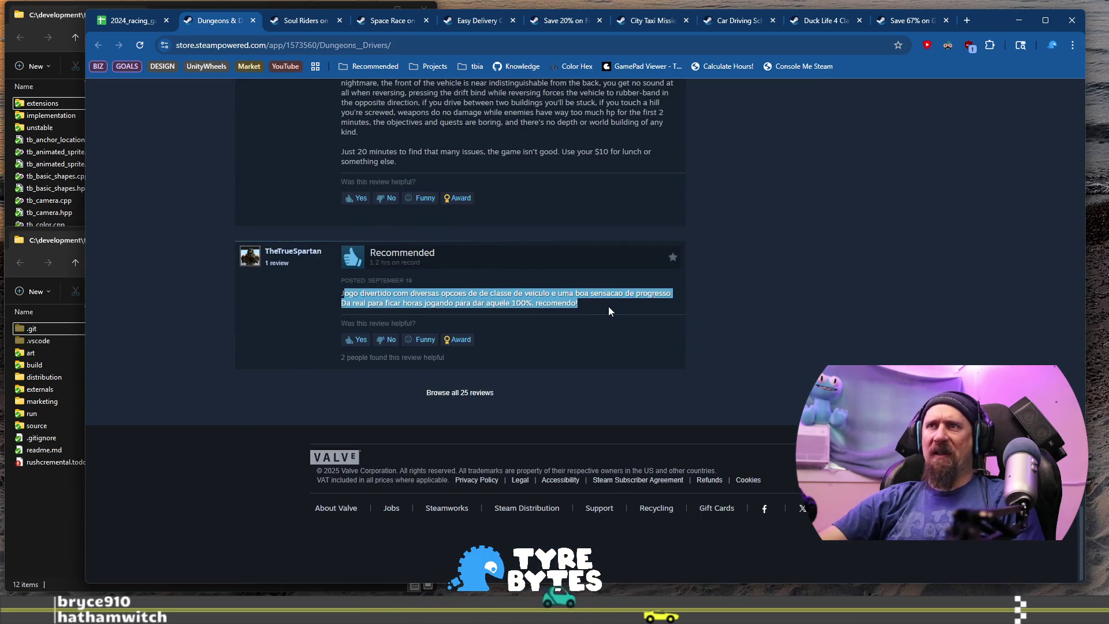
pyautogui.scroll(15, 265, 353)
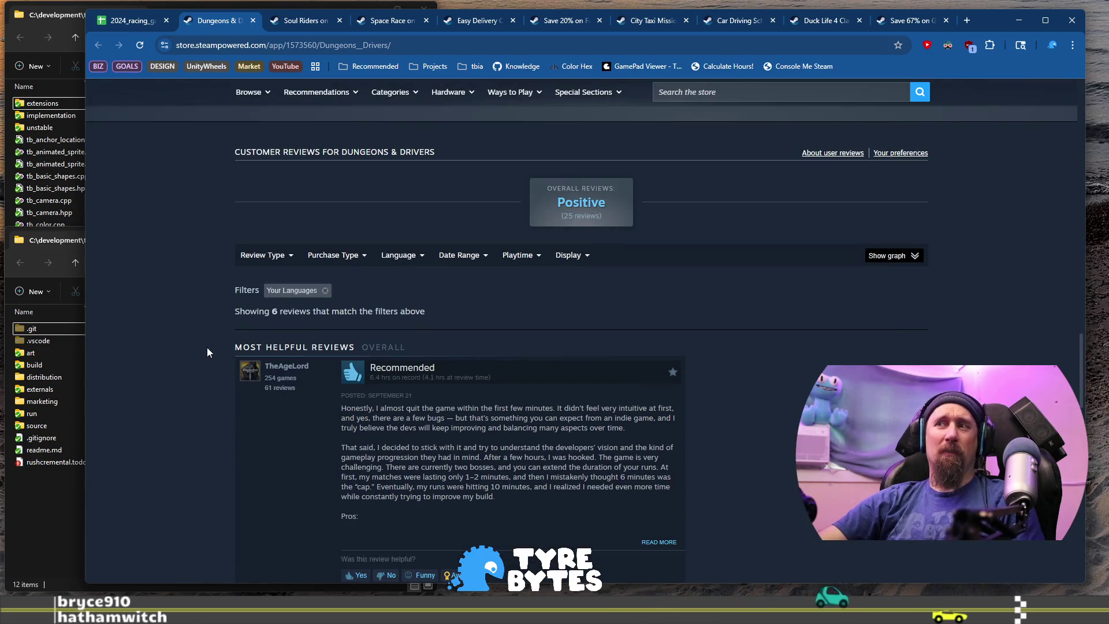
pyautogui.scroll(-2, 306, 384)
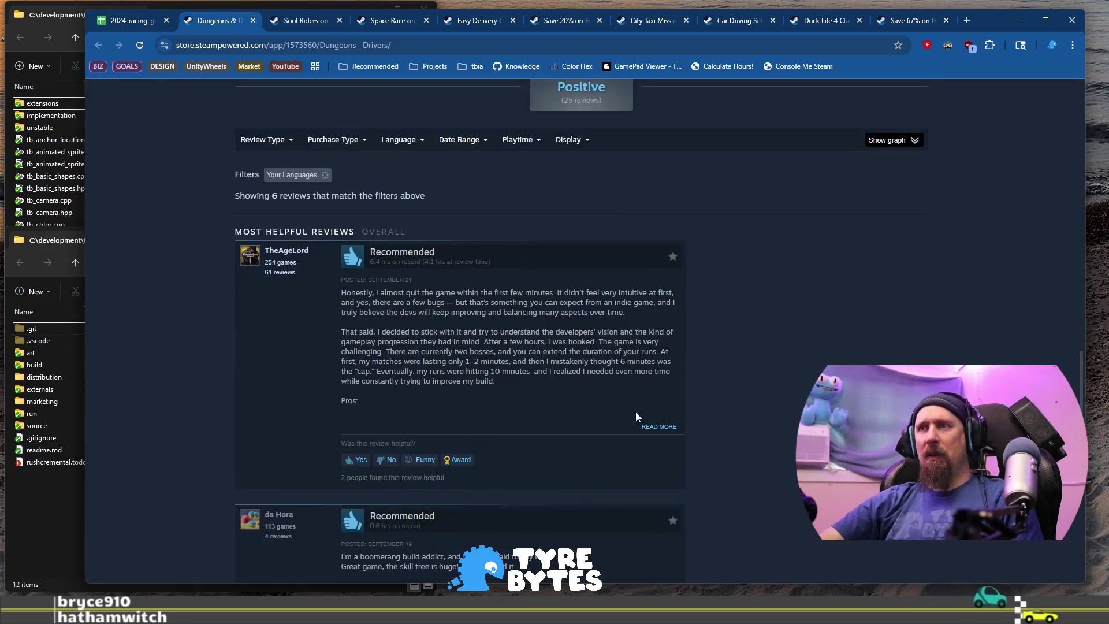
# - Expand the top review and select its listed cons
pyautogui.click(659, 427)
pyautogui.scroll(-4, 532, 396)
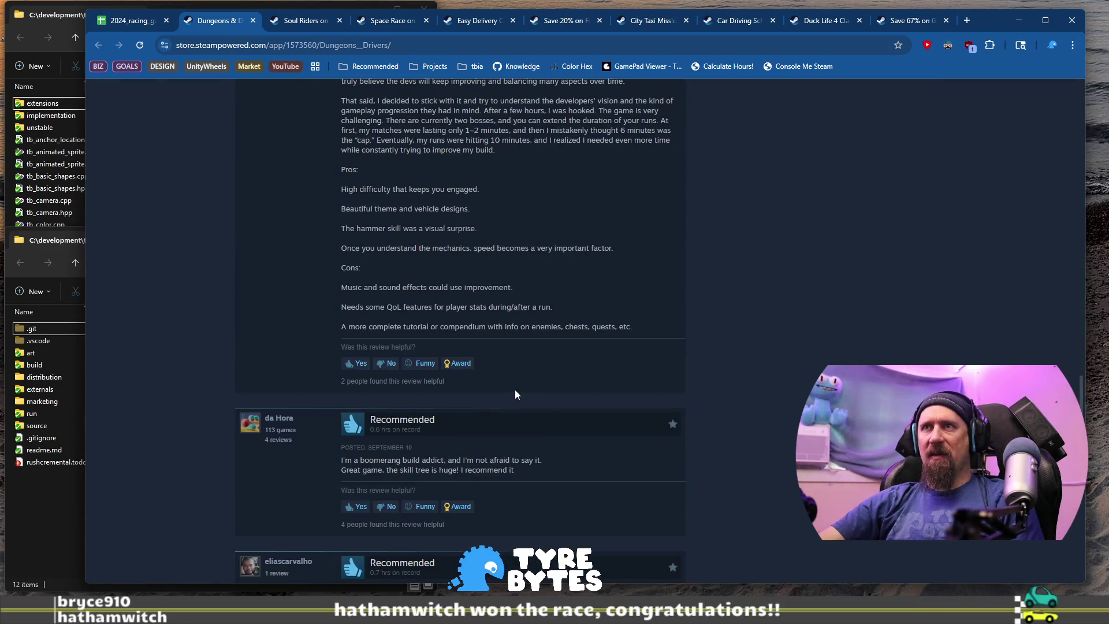
pyautogui.moveTo(443, 286)
pyautogui.mouseDown()
pyautogui.moveTo(549, 304)
pyautogui.moveTo(529, 328)
pyautogui.moveTo(619, 328)
pyautogui.mouseUp()
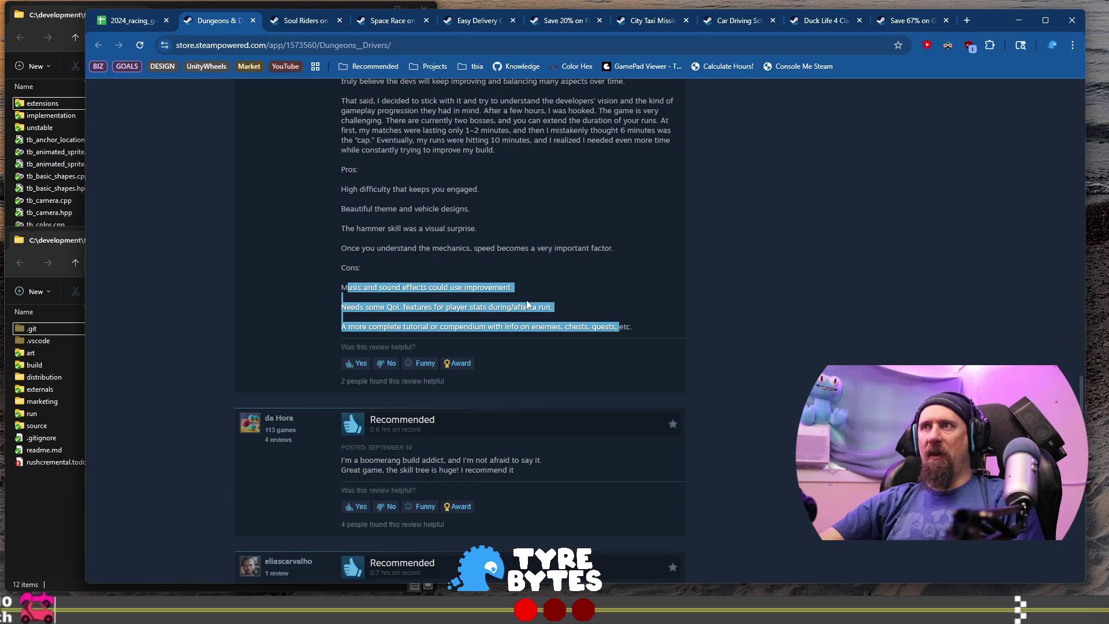
pyautogui.scroll(20, 527, 304)
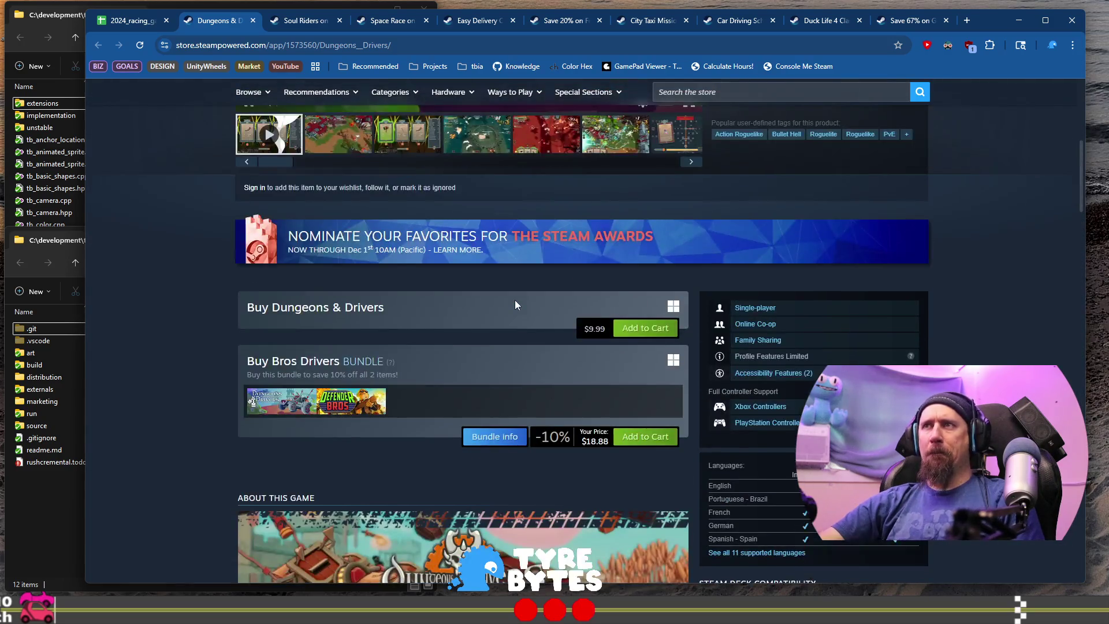
pyautogui.scroll(6, 515, 300)
pyautogui.scroll(-8, 386, 373)
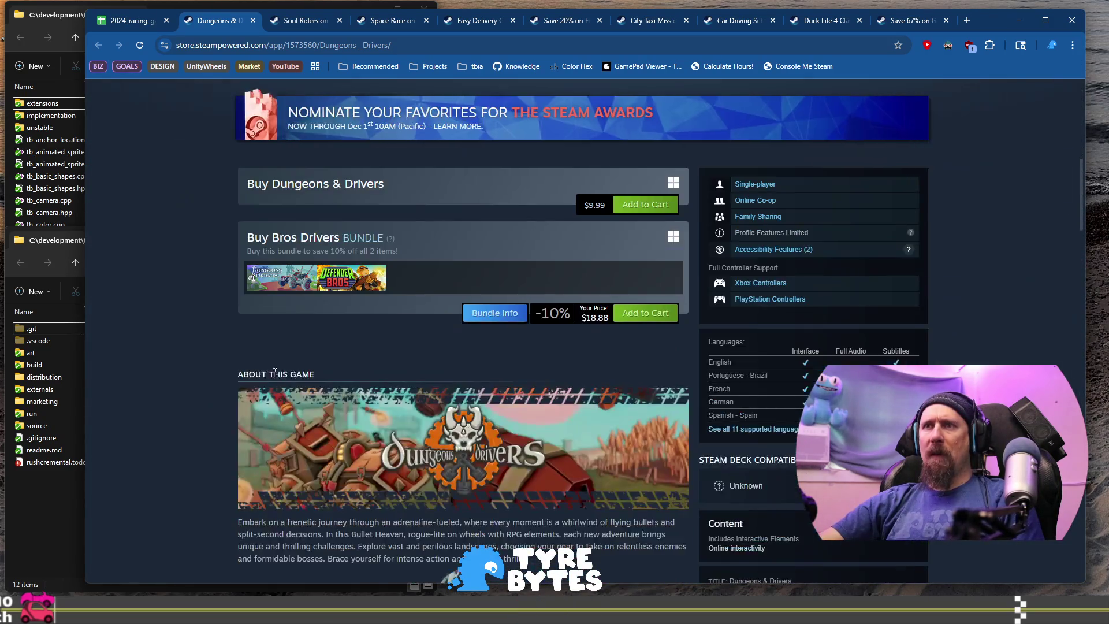
pyautogui.scroll(-10, 227, 375)
pyautogui.scroll(14, 228, 375)
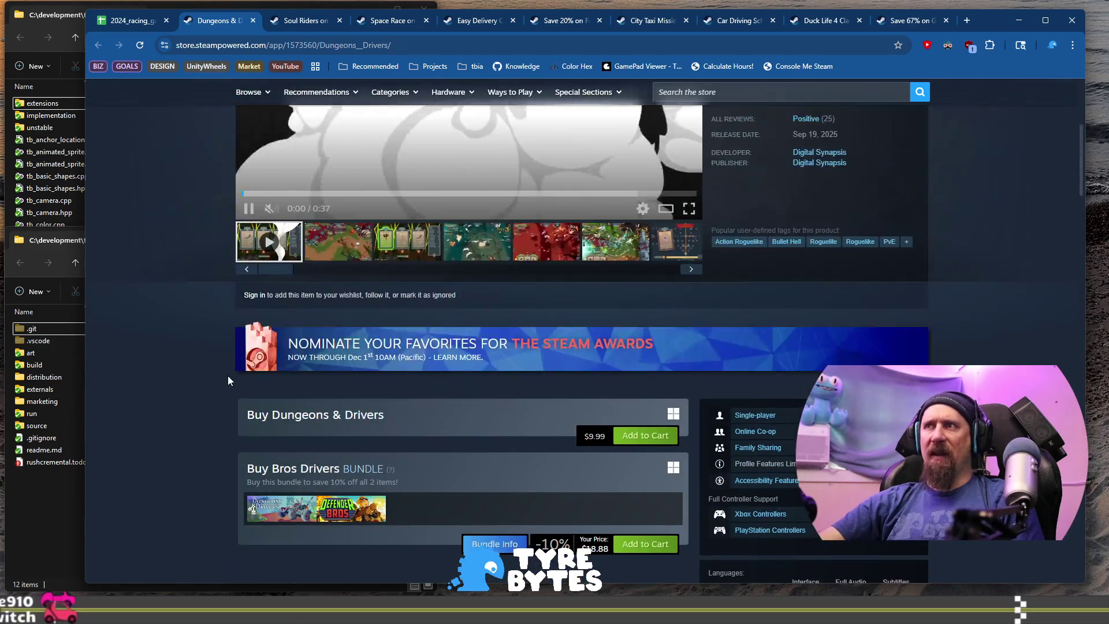
pyautogui.scroll(4, 228, 376)
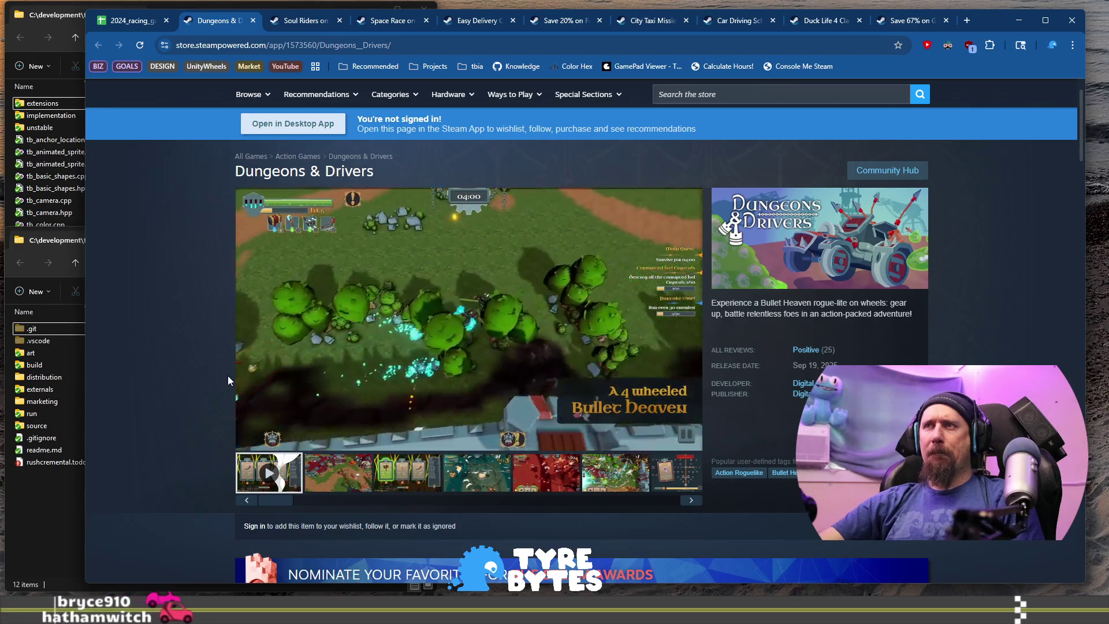
# - Back in the spreadsheet, set Dungeons & Drivers' race mode to Other and physics to Arcade
pyautogui.click(126, 21)
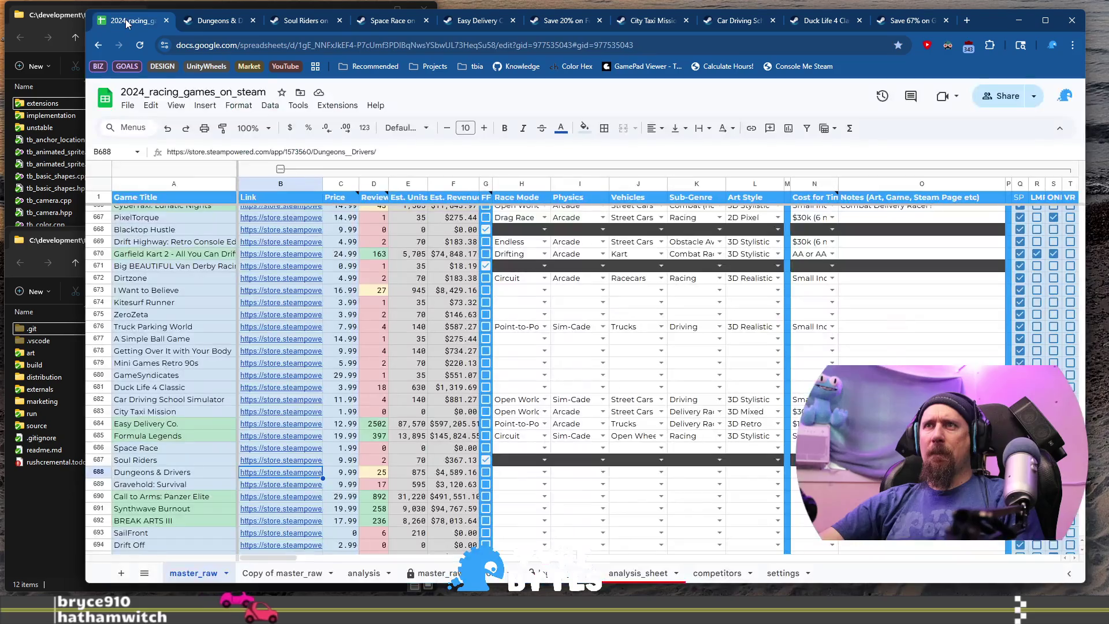
pyautogui.click(515, 478)
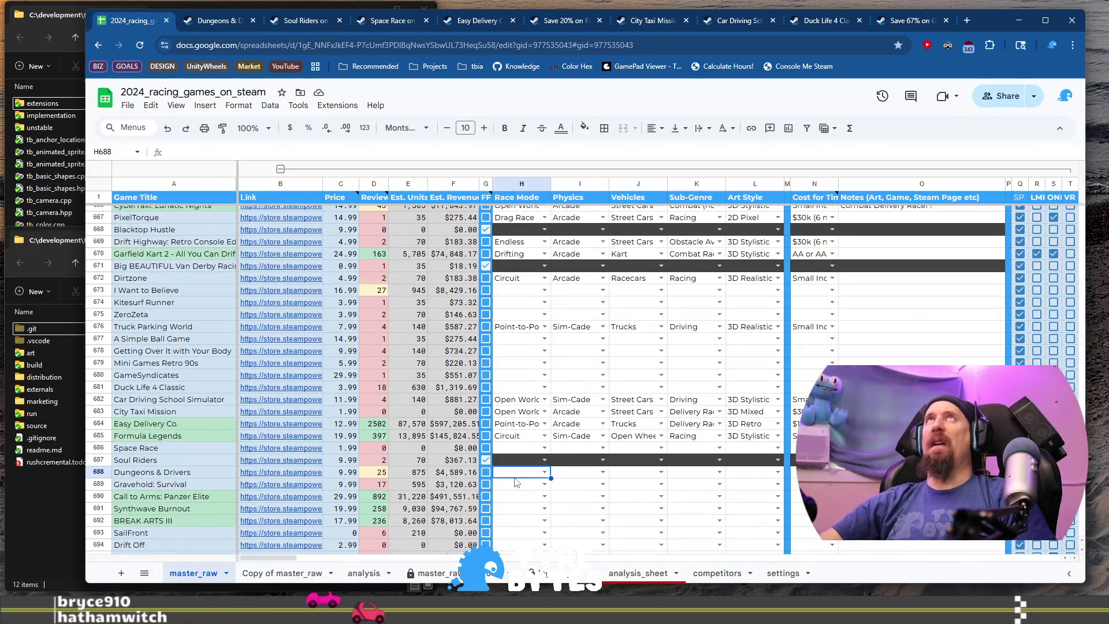
pyautogui.click(516, 478)
pyautogui.scroll(-1, 515, 483)
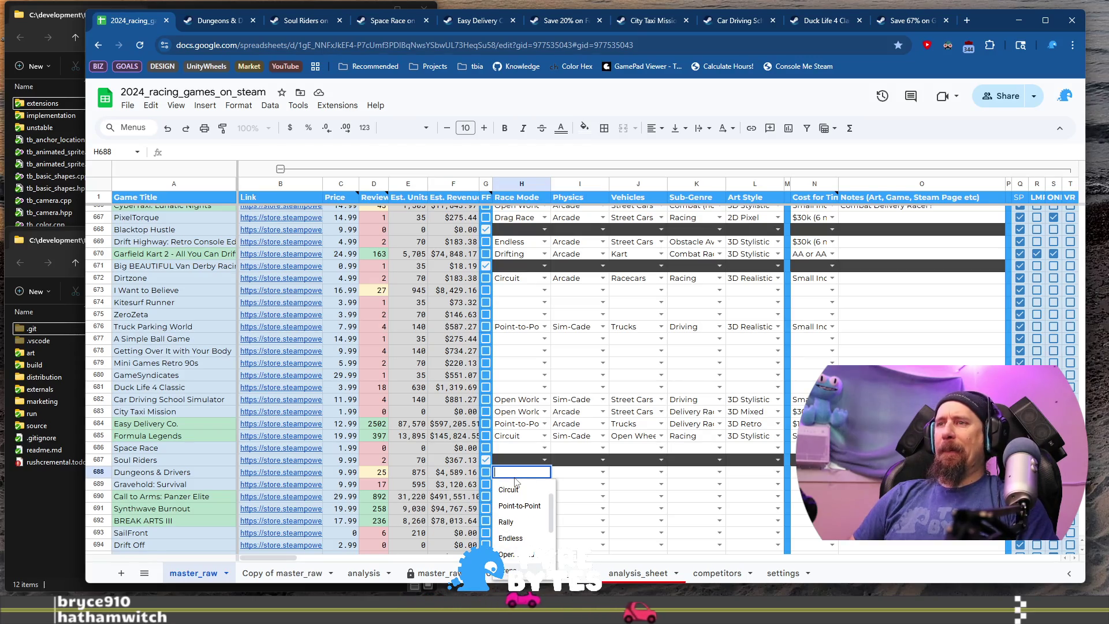
pyautogui.scroll(-2, 526, 514)
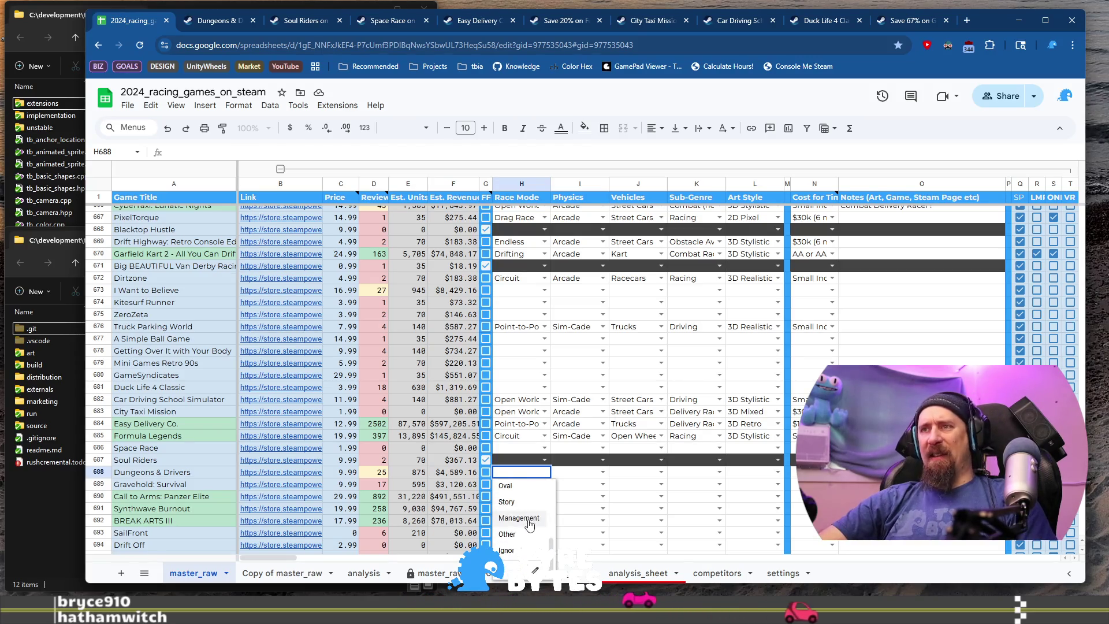
pyautogui.scroll(3, 530, 524)
pyautogui.scroll(-2, 529, 534)
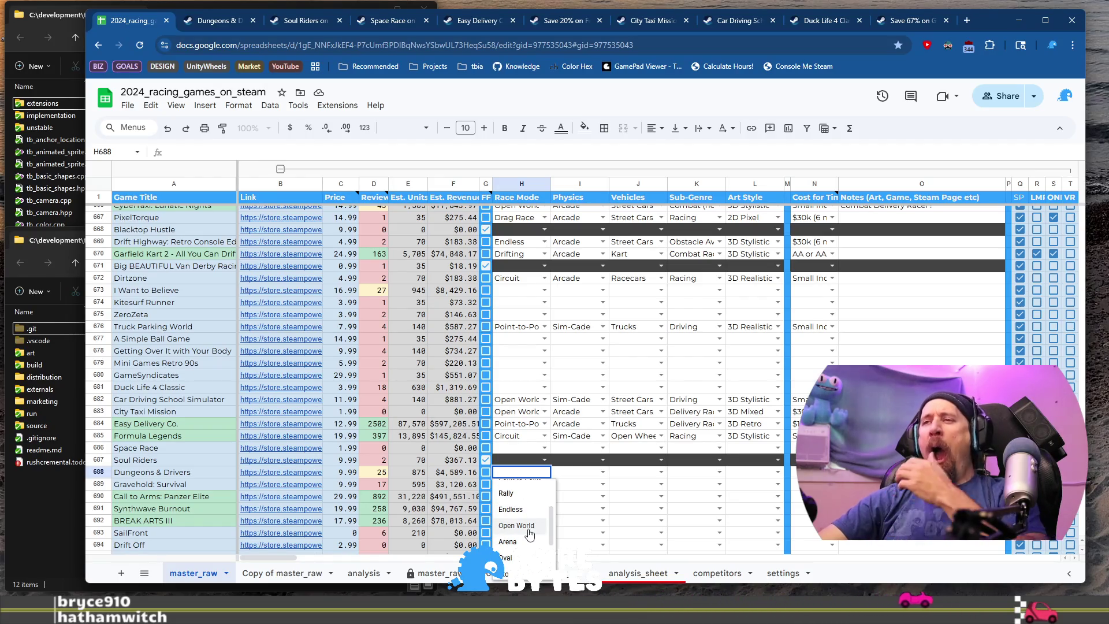
pyautogui.scroll(-1, 527, 535)
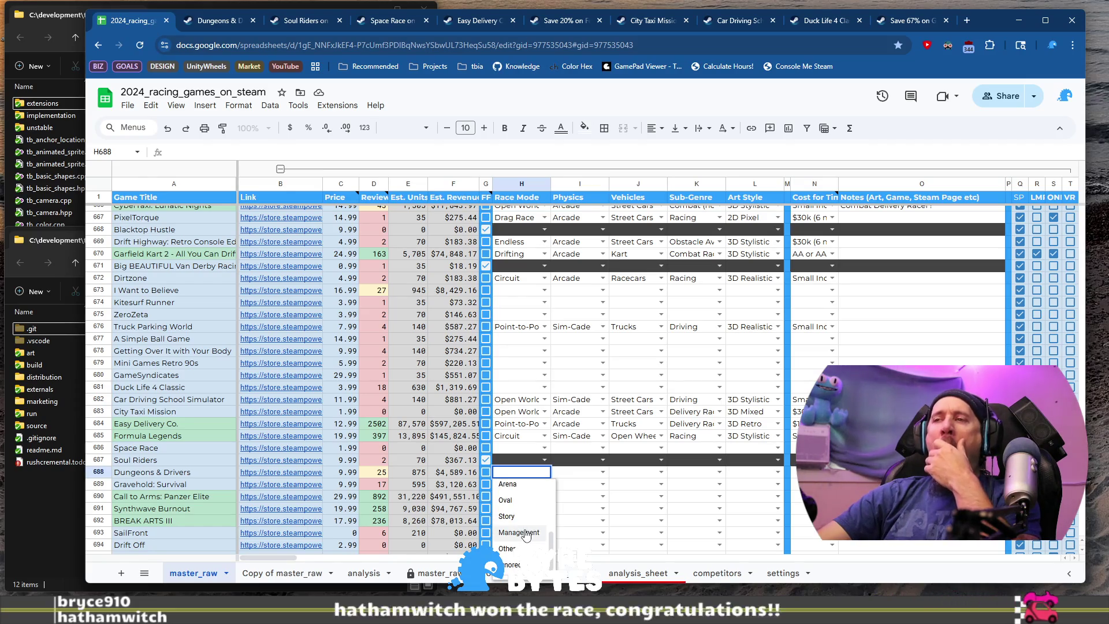
pyautogui.click(527, 550)
pyautogui.click(603, 472)
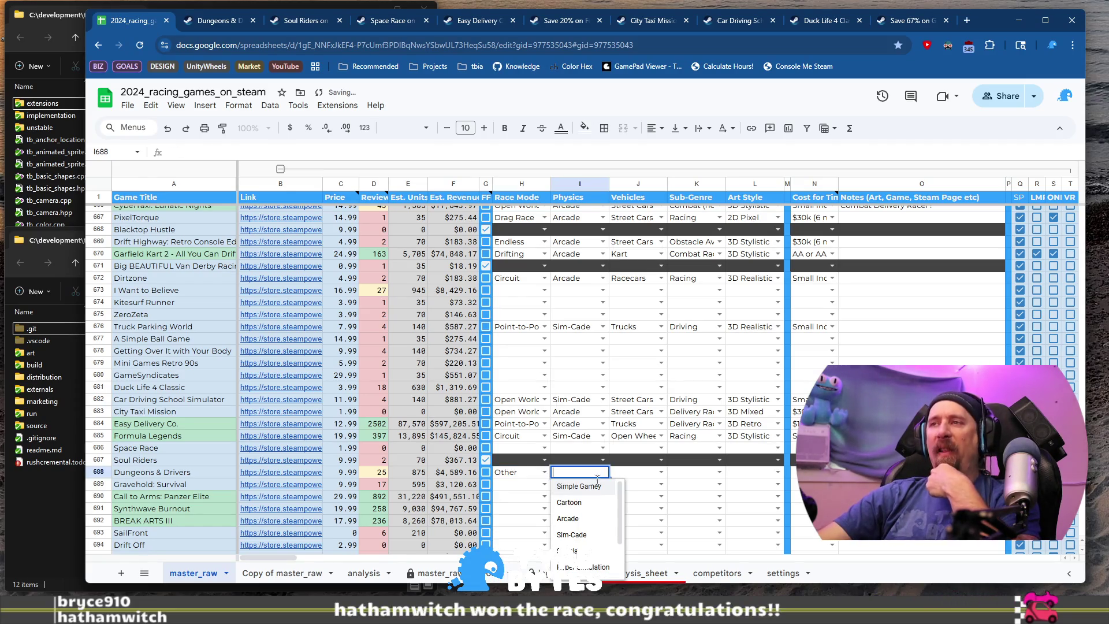
pyautogui.click(604, 513)
# - Set Dungeons & Drivers' vehicles to Post Apocalyptic, rechecking the choice once
pyautogui.click(662, 472)
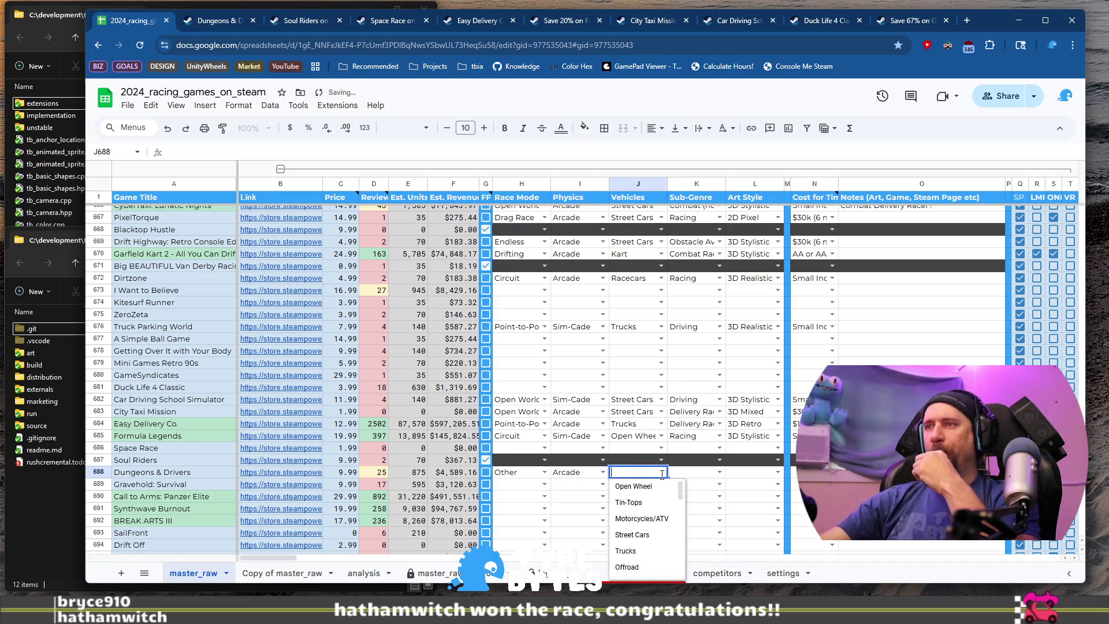
pyautogui.scroll(-3, 657, 516)
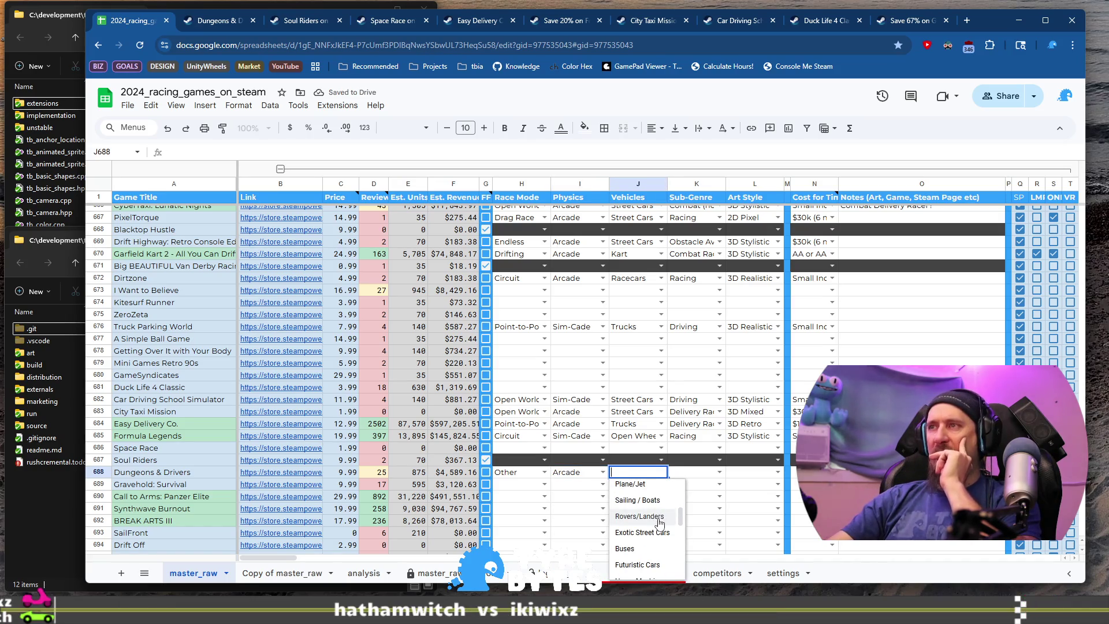
pyautogui.scroll(-5, 667, 549)
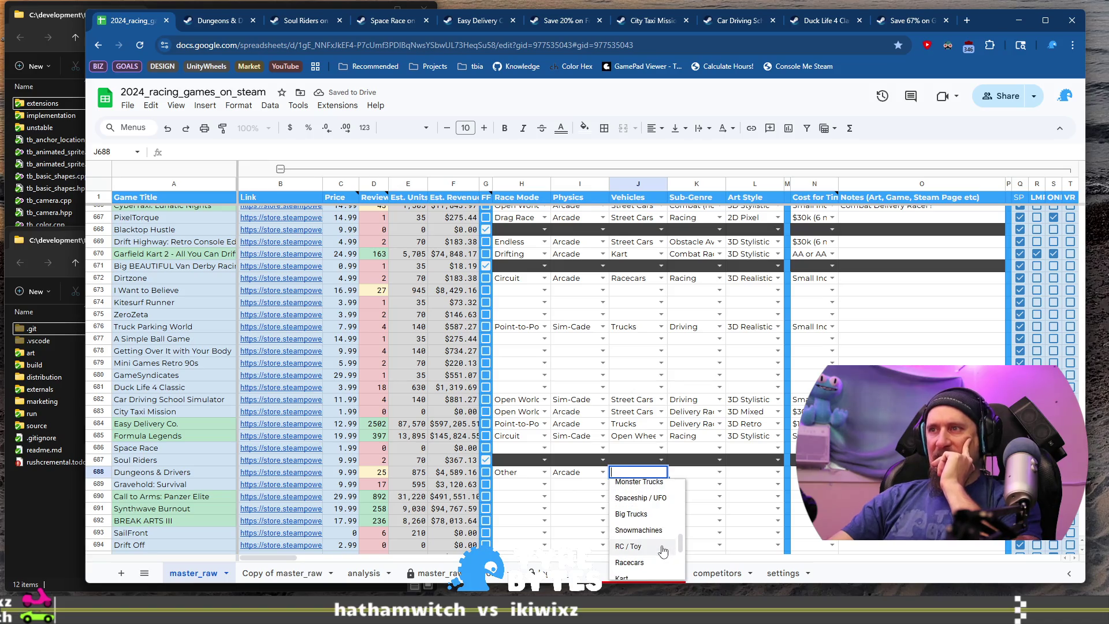
pyautogui.scroll(-2, 662, 552)
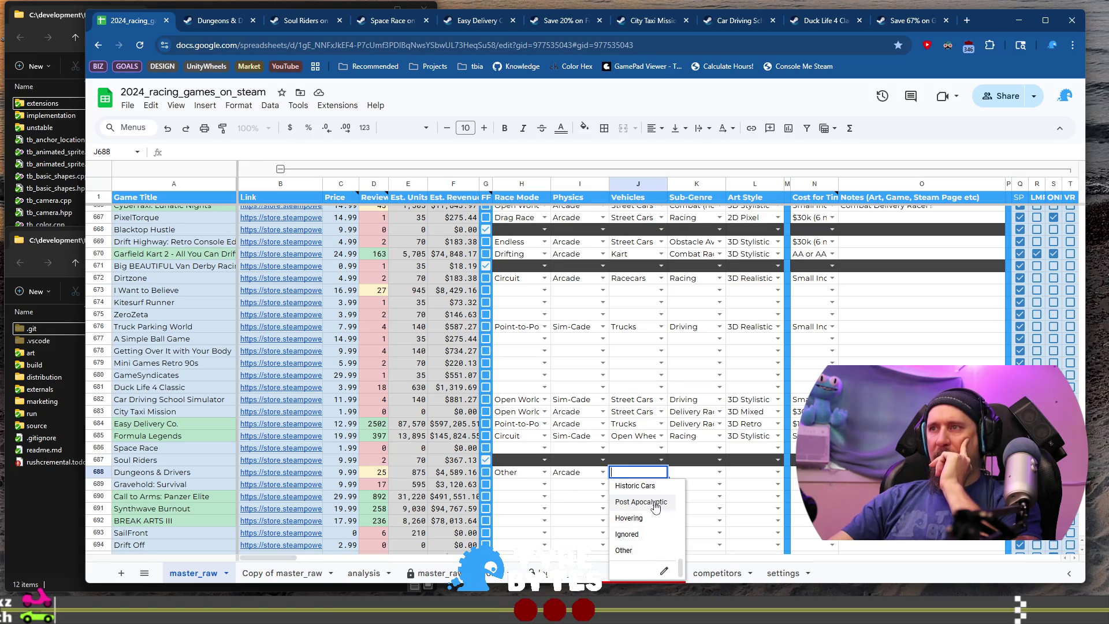
pyautogui.scroll(2, 656, 512)
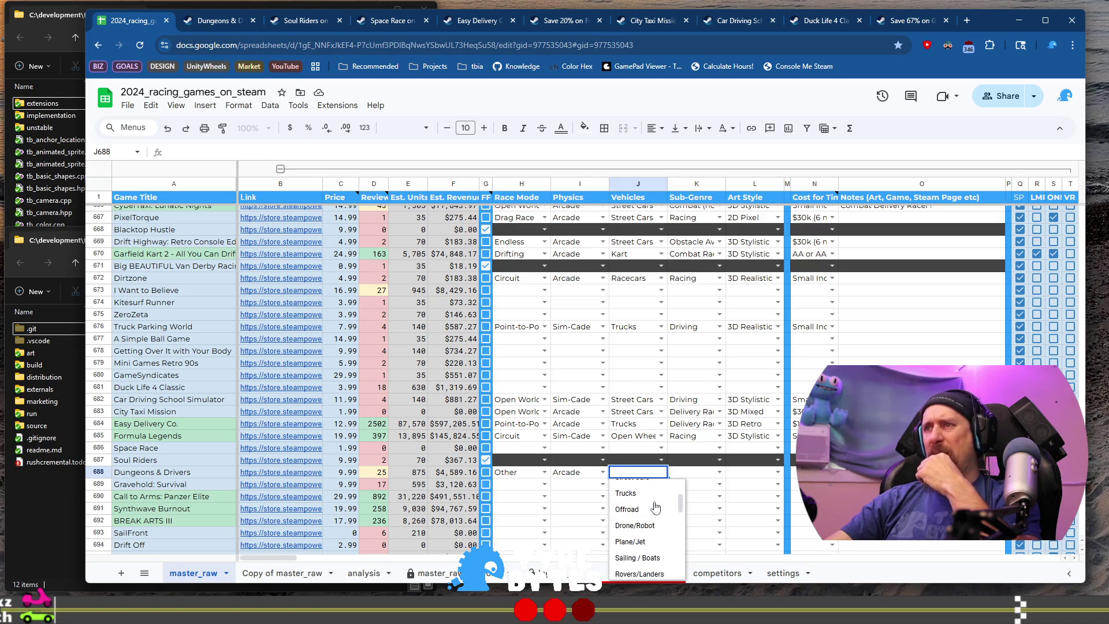
pyautogui.click(641, 554)
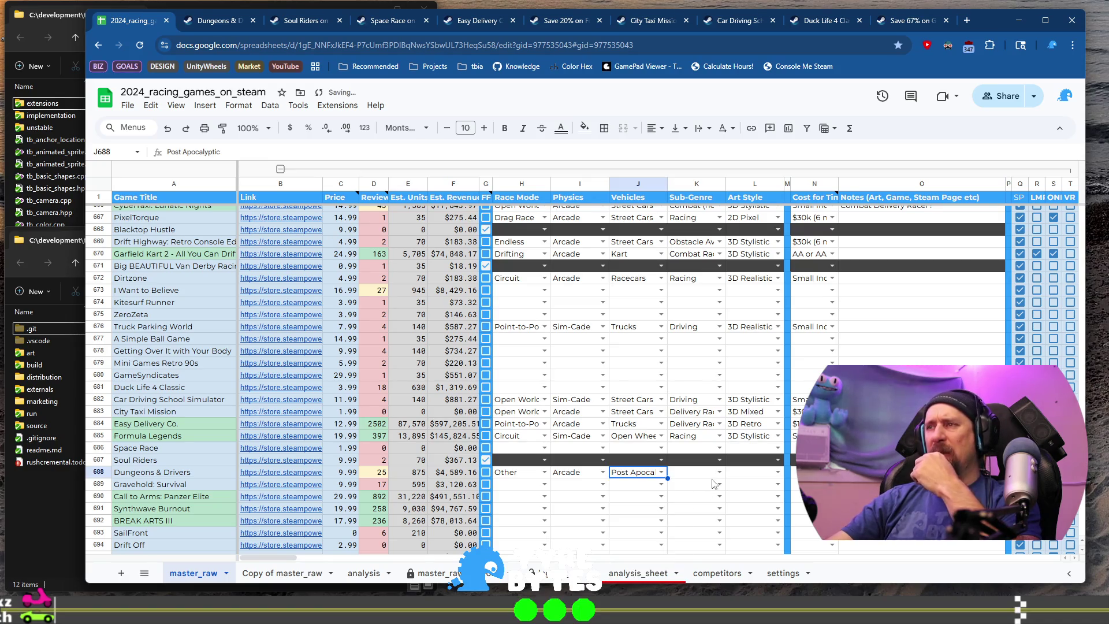
pyautogui.click(719, 472)
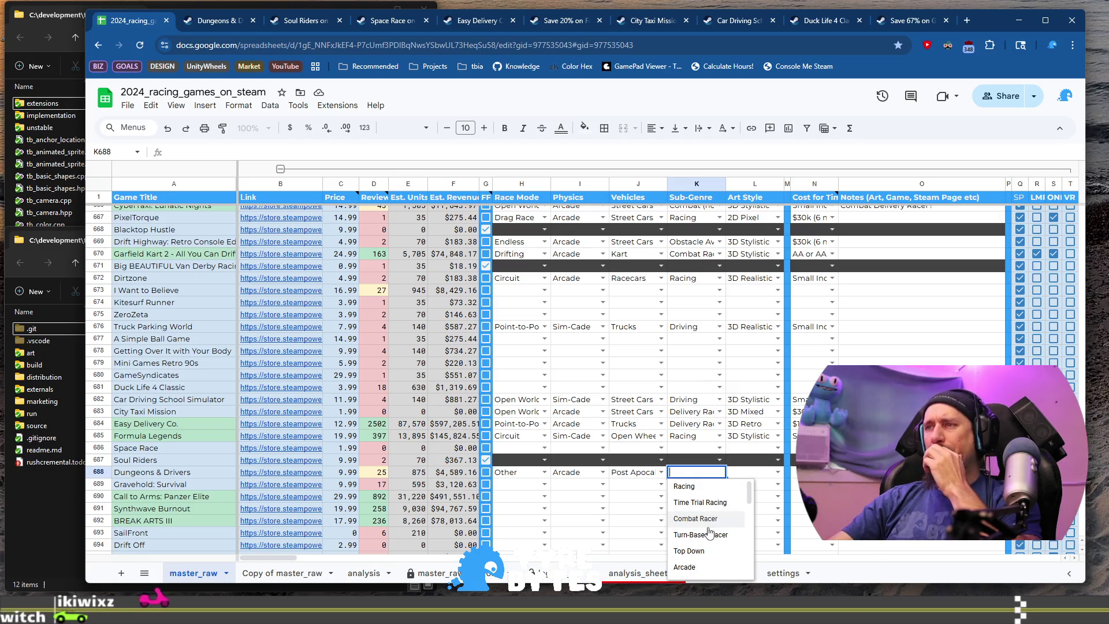
pyautogui.click(635, 472)
pyautogui.click(661, 472)
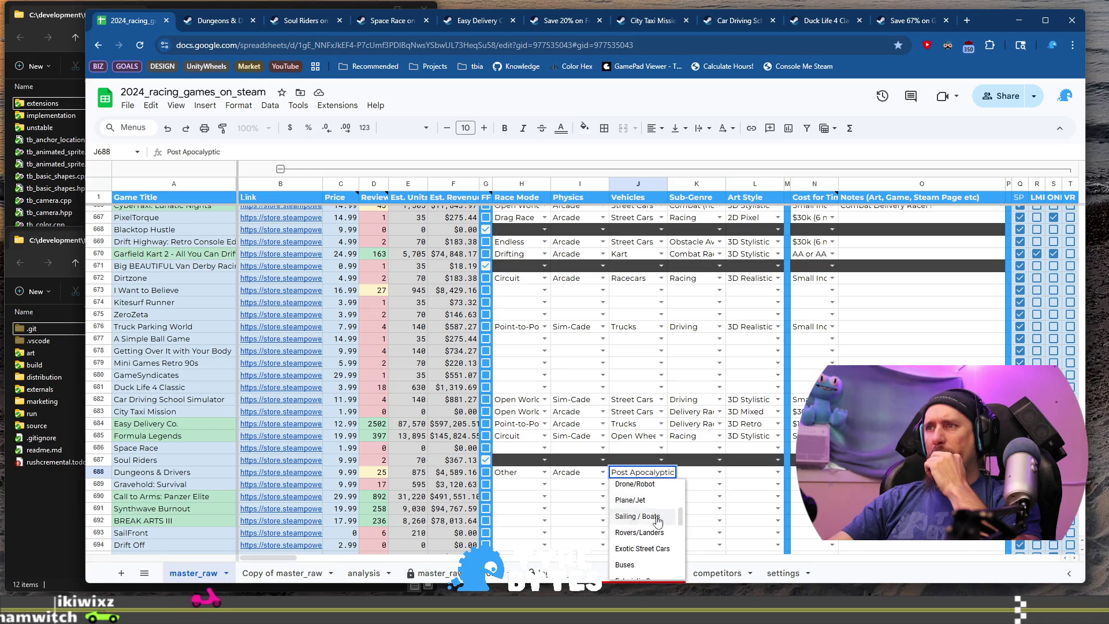
pyautogui.scroll(-5, 658, 521)
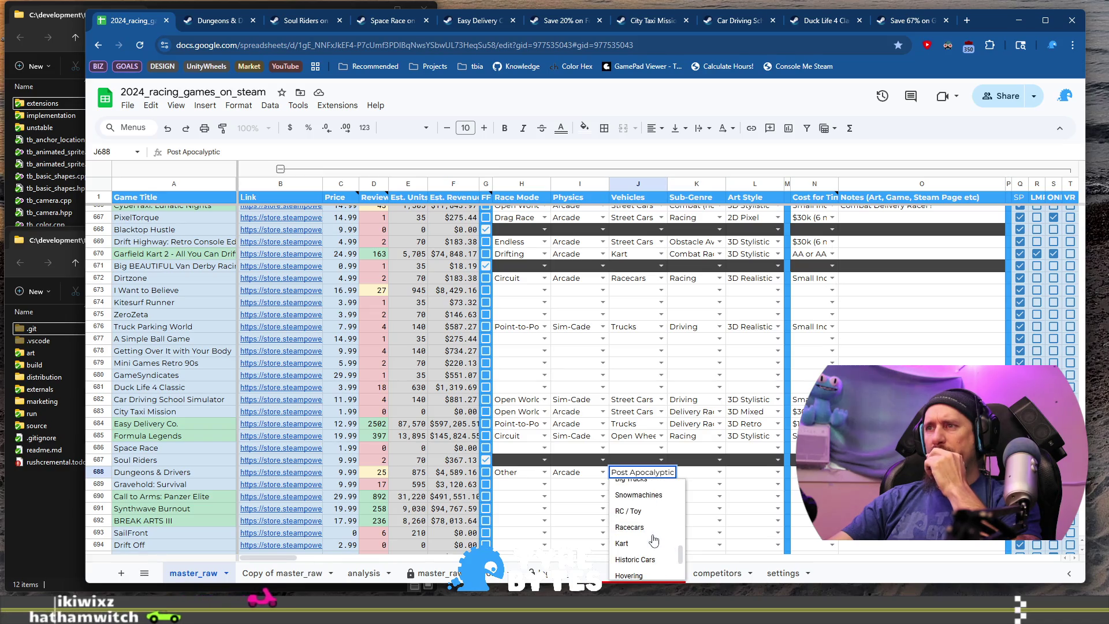
pyautogui.scroll(3, 655, 540)
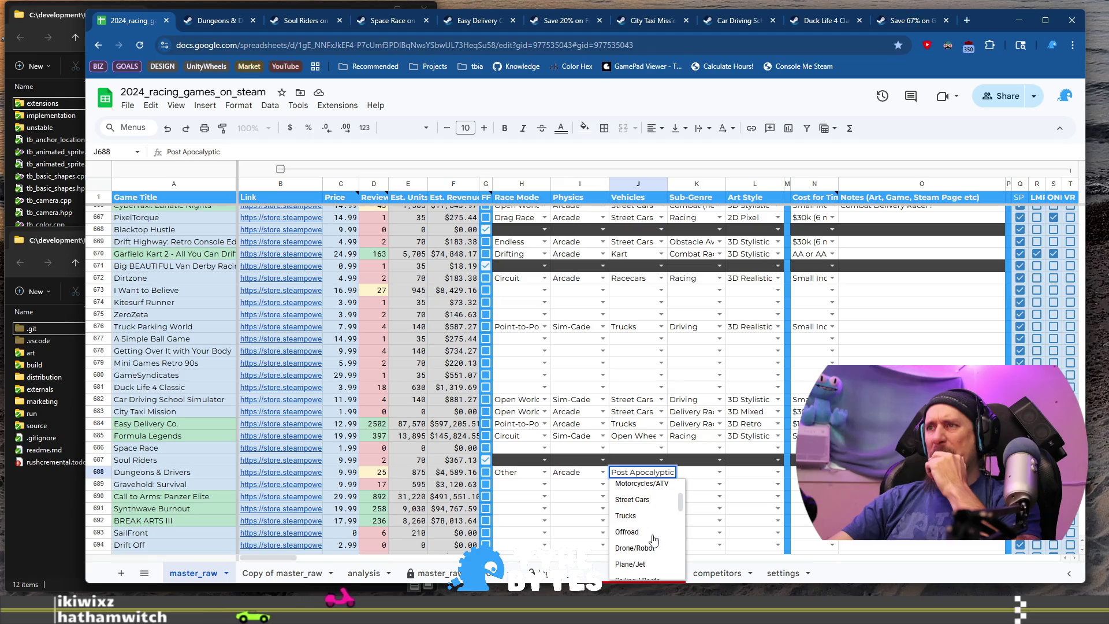
pyautogui.scroll(2, 655, 540)
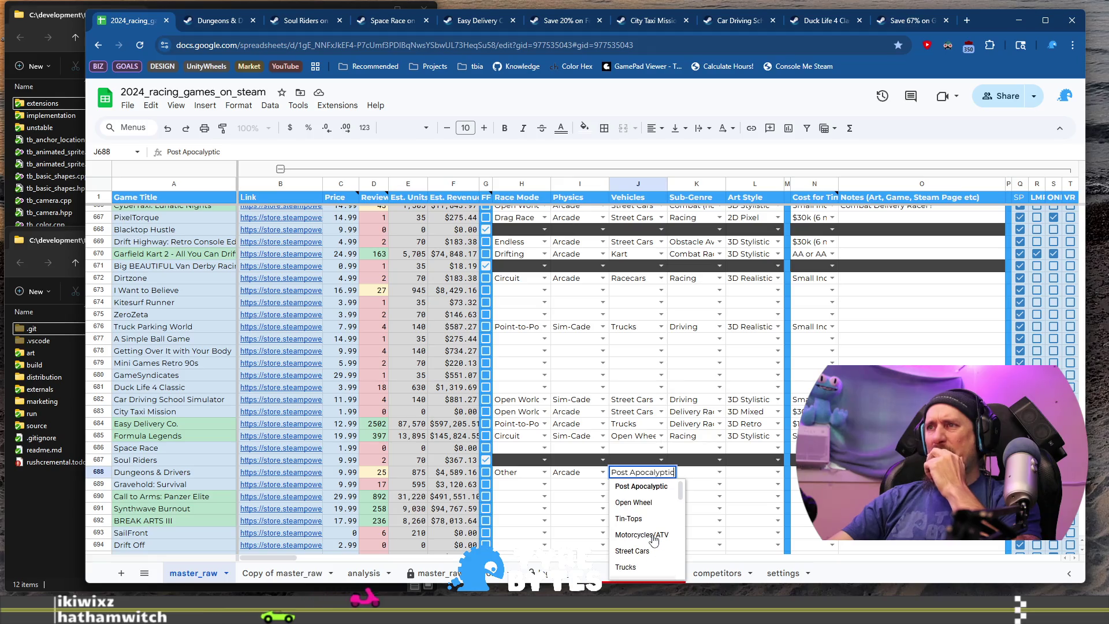
pyautogui.click(644, 493)
# - Set the sub-genre to Combat (non Racing) and the art style to 3D Stylistic
pyautogui.click(720, 473)
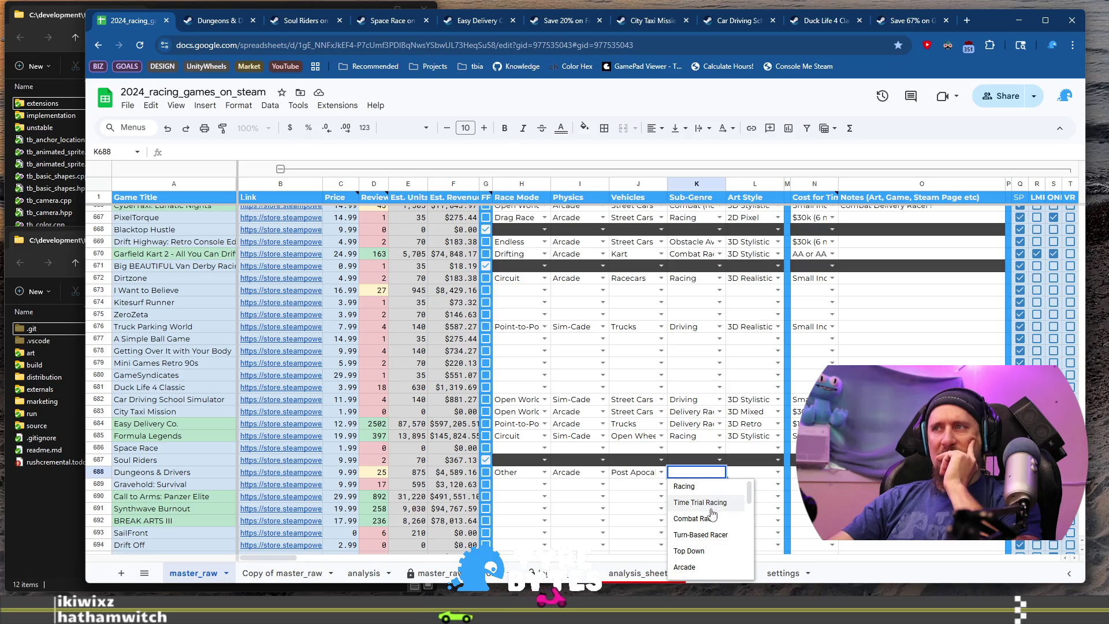
pyautogui.scroll(-5, 712, 510)
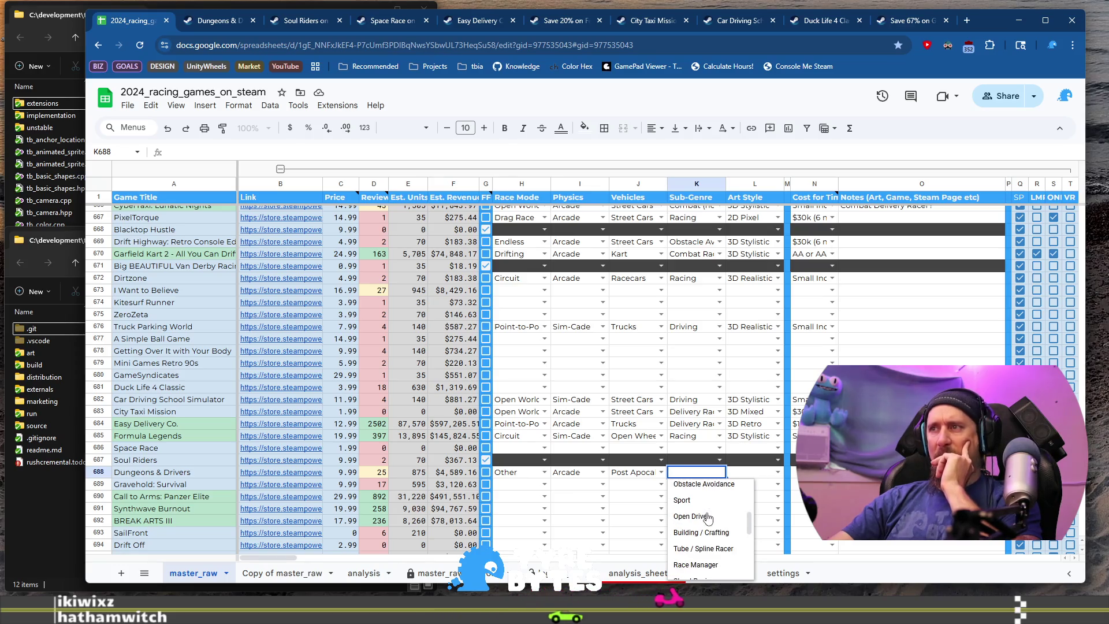
pyautogui.click(707, 563)
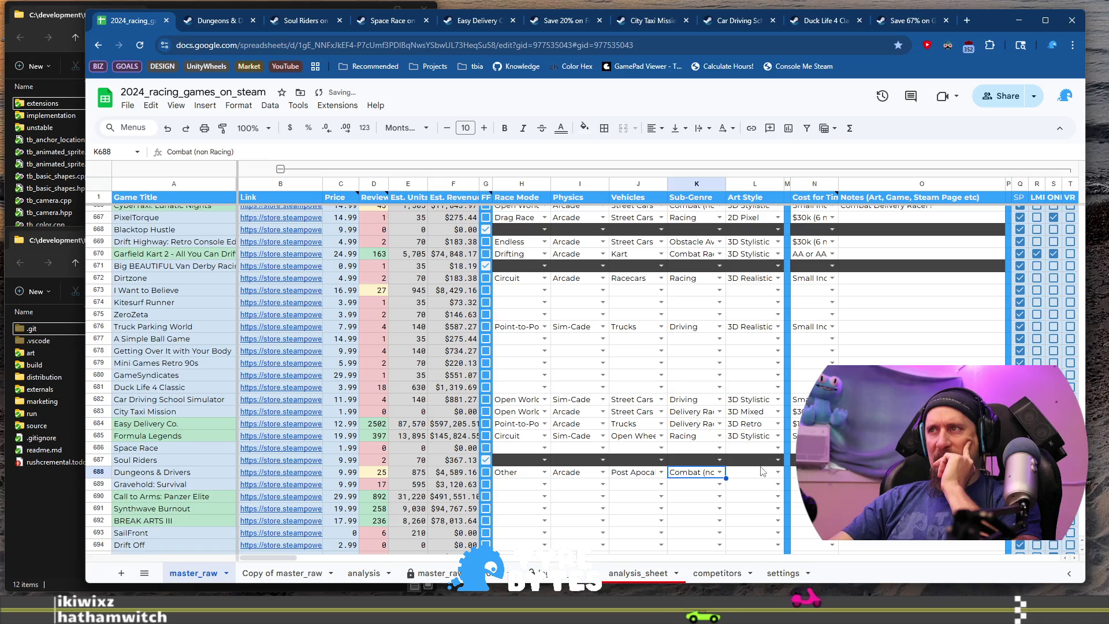
pyautogui.click(777, 473)
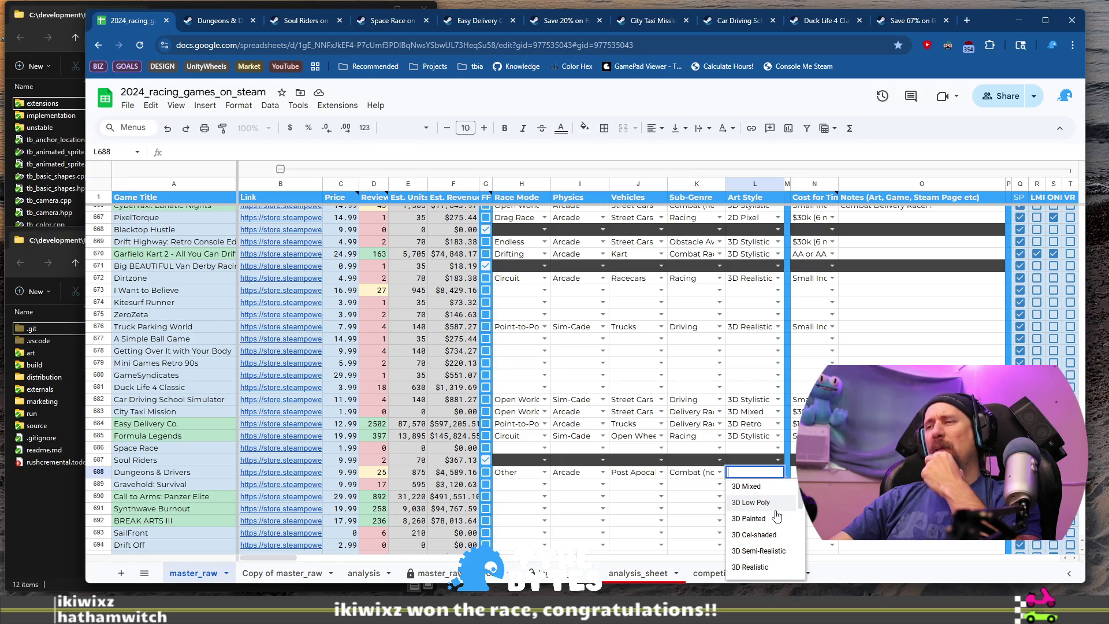
pyautogui.scroll(-3, 778, 515)
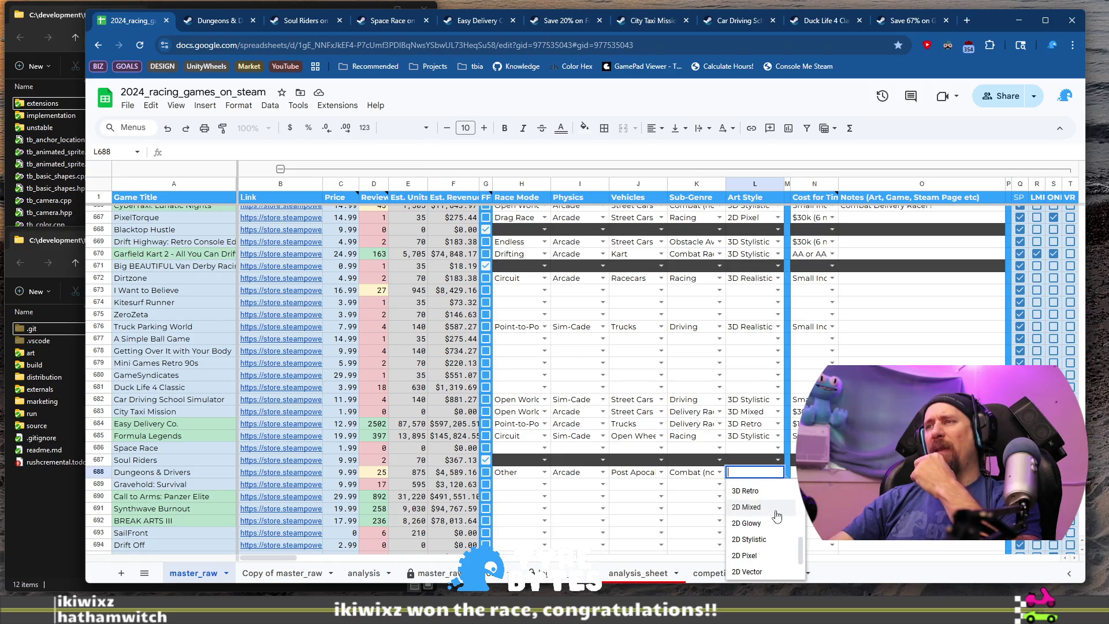
pyautogui.scroll(2, 778, 515)
pyautogui.click(769, 526)
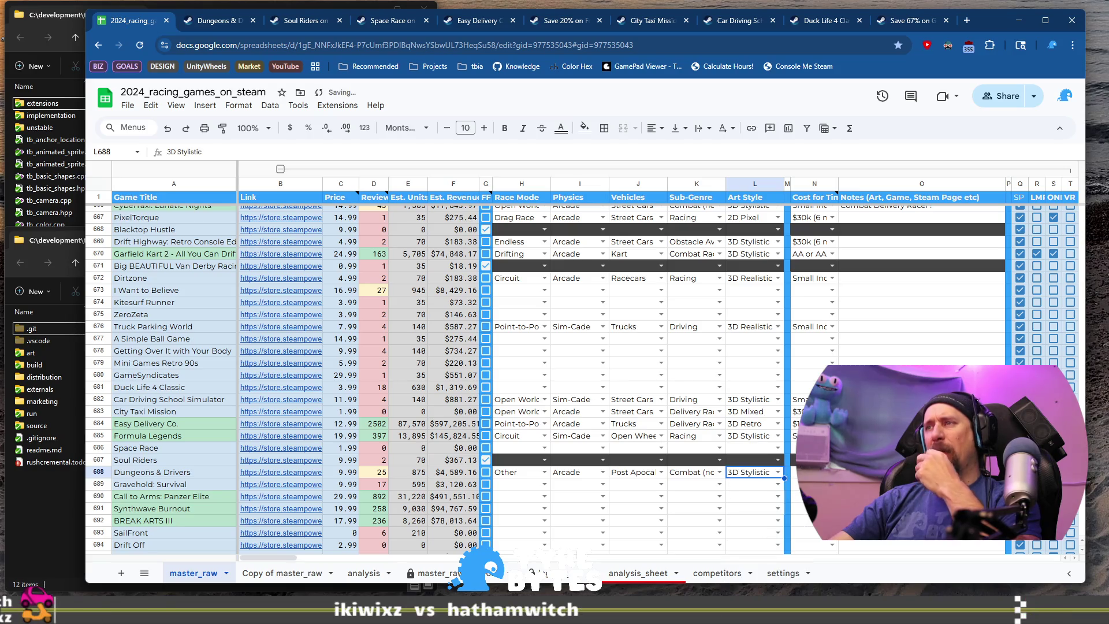
pyautogui.click(815, 472)
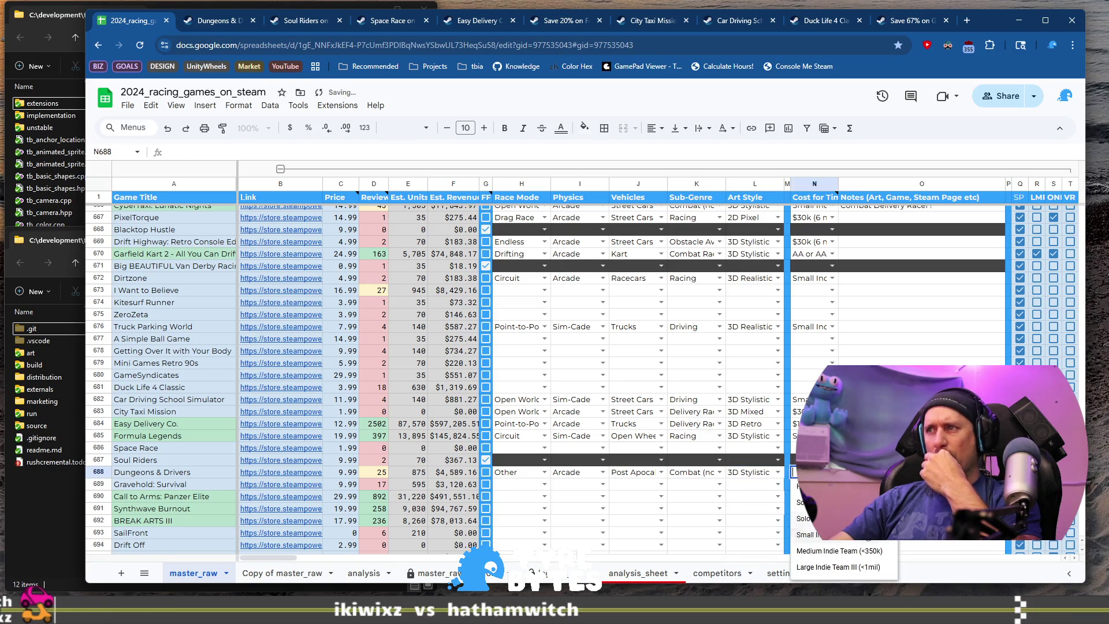
pyautogui.scroll(-3, 869, 540)
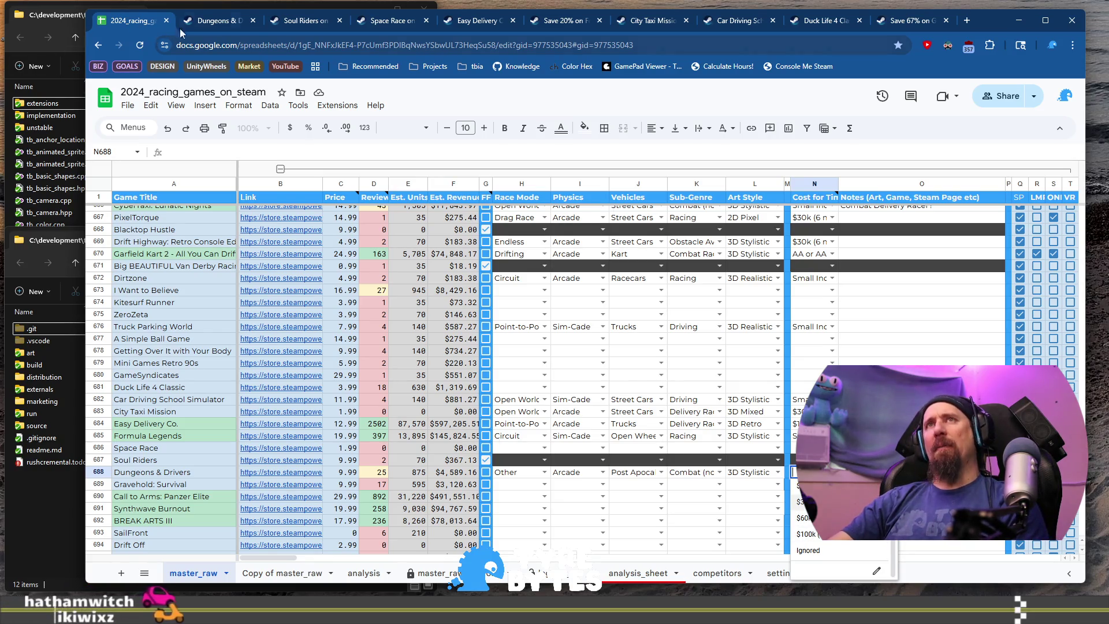
pyautogui.click(216, 20)
# - Scroll through the Dungeons & Drivers Steam page and trailer, then return to the spreadsheet
pyautogui.scroll(-8, 280, 261)
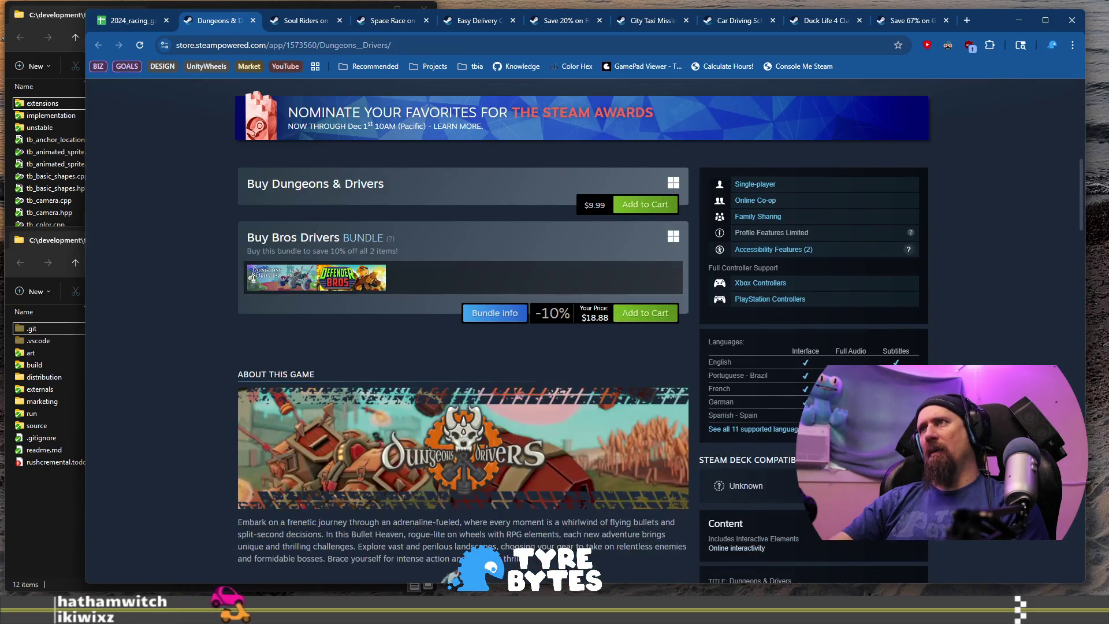
pyautogui.scroll(8, 546, 415)
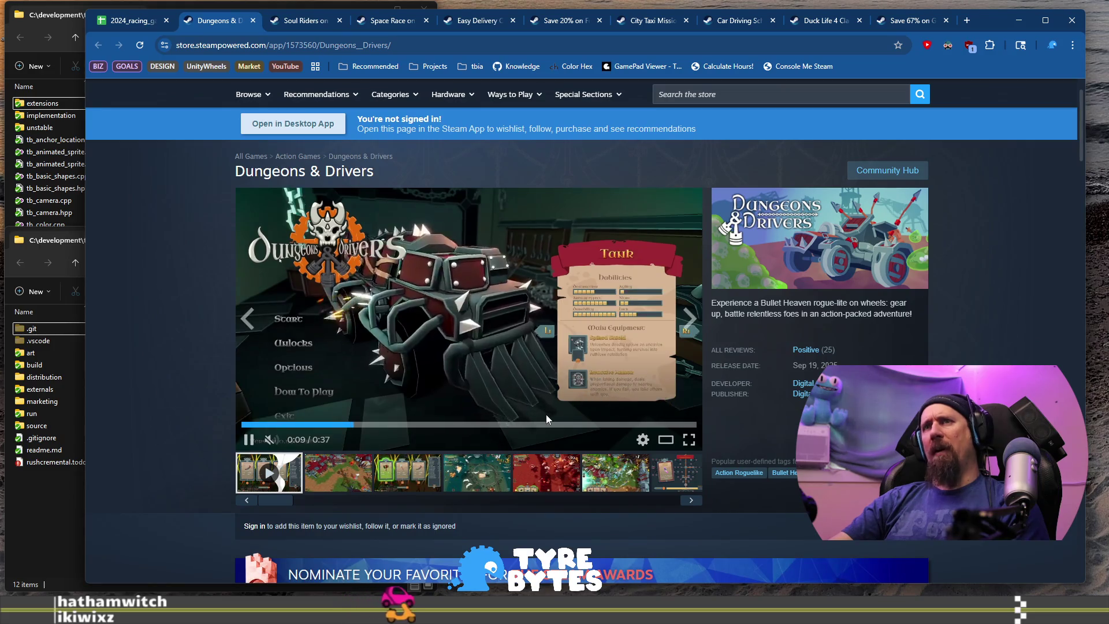
pyautogui.scroll(-4, 298, 384)
pyautogui.scroll(-13, 259, 389)
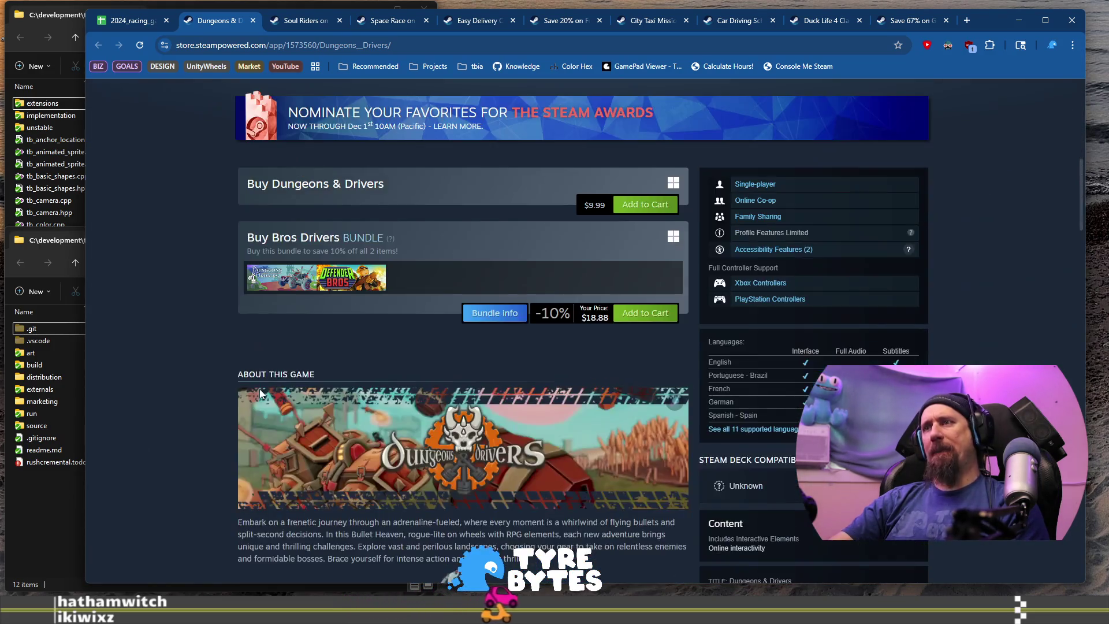
pyautogui.scroll(7, 253, 390)
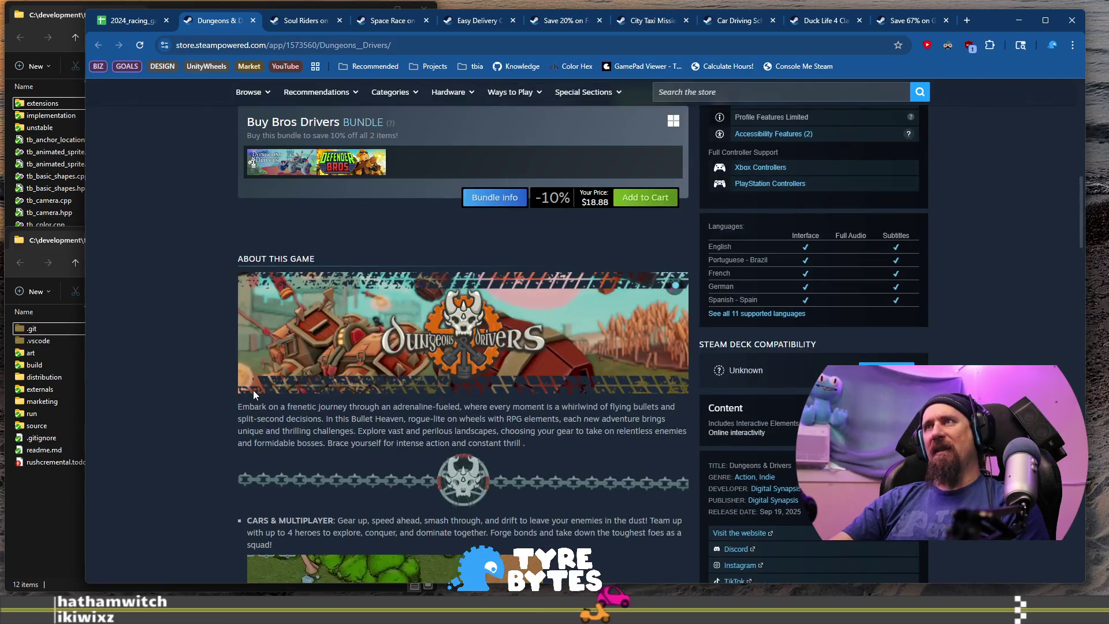
pyautogui.scroll(3, 253, 390)
pyautogui.scroll(8, 253, 390)
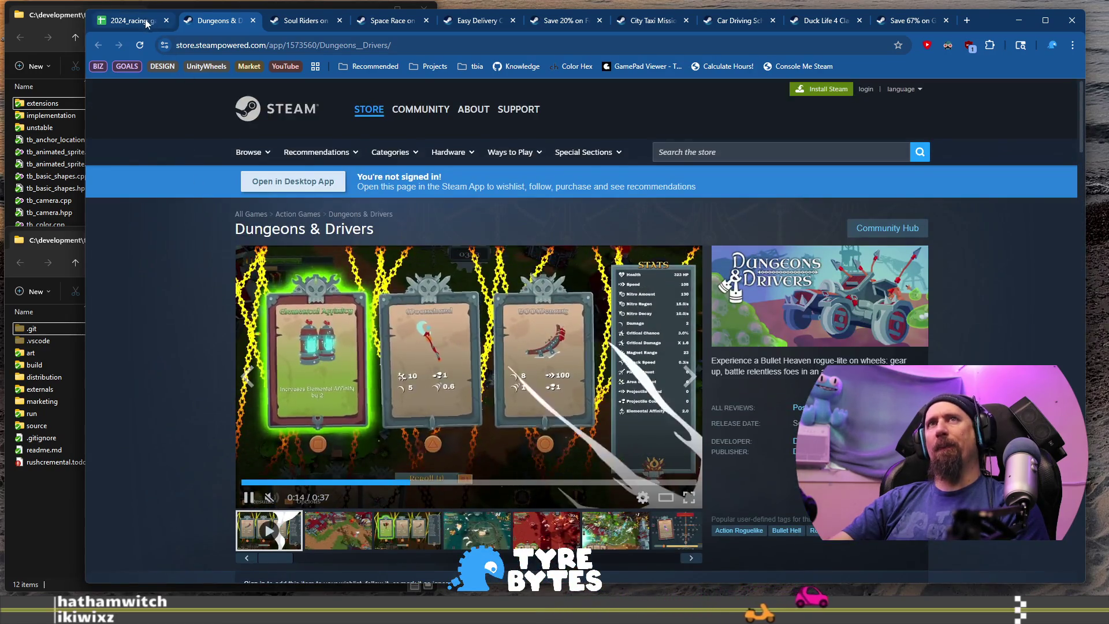
pyautogui.click(146, 22)
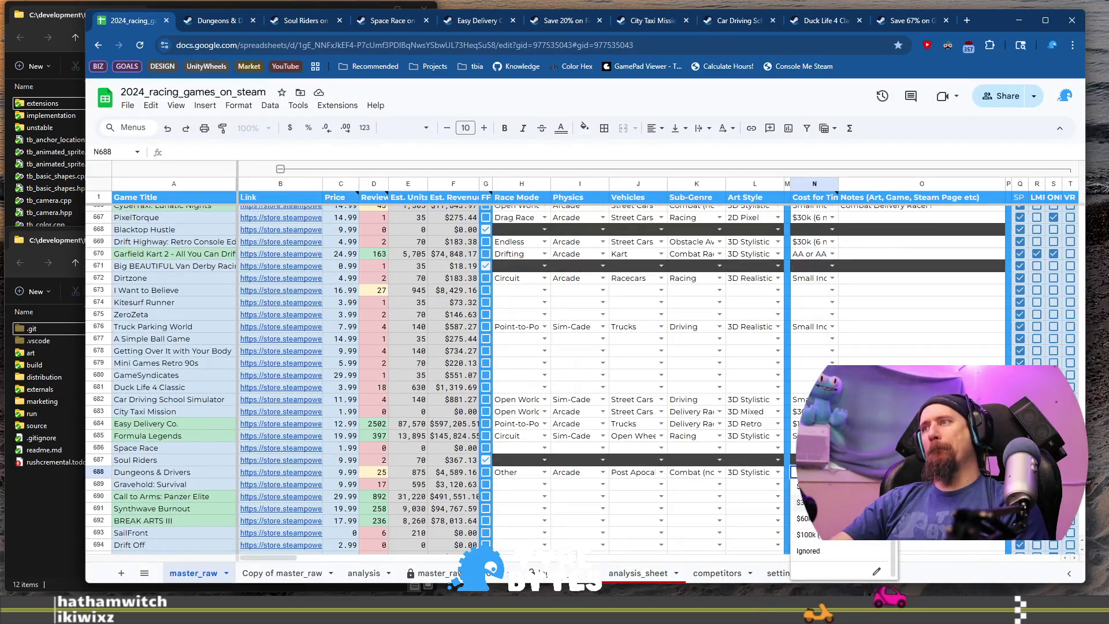
# - Give Dungeons & Drivers a $ cost bracket and a note saying it's more fantasy than post-apocalyptic
pyautogui.click(861, 541)
pyautogui.press('Tab')
pyautogui.write('More fantasy t')
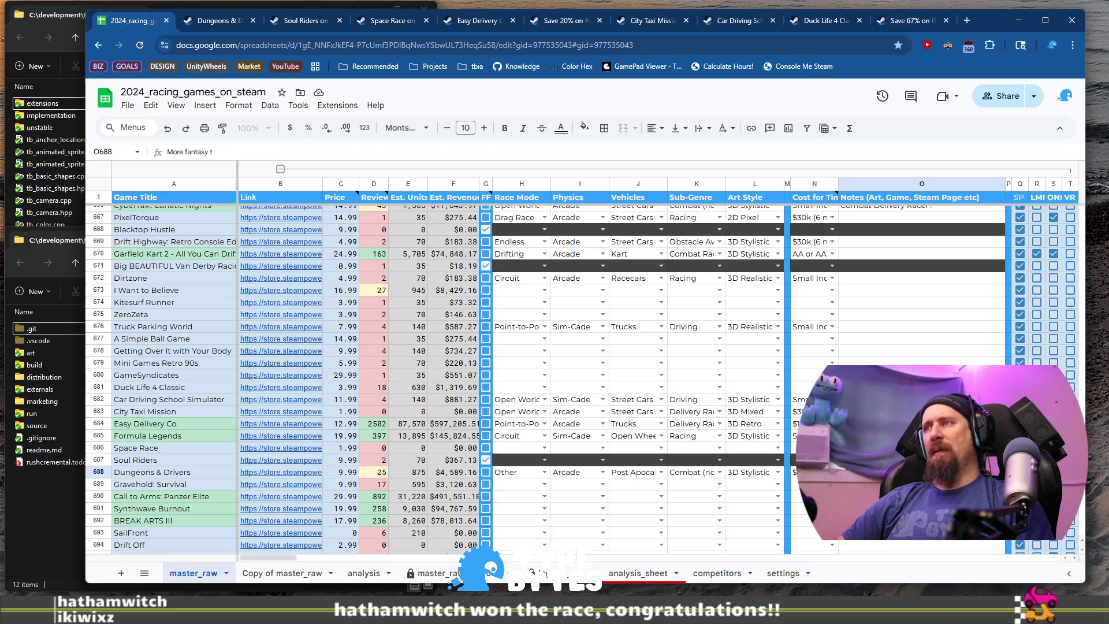
pyautogui.write('han Post-A')
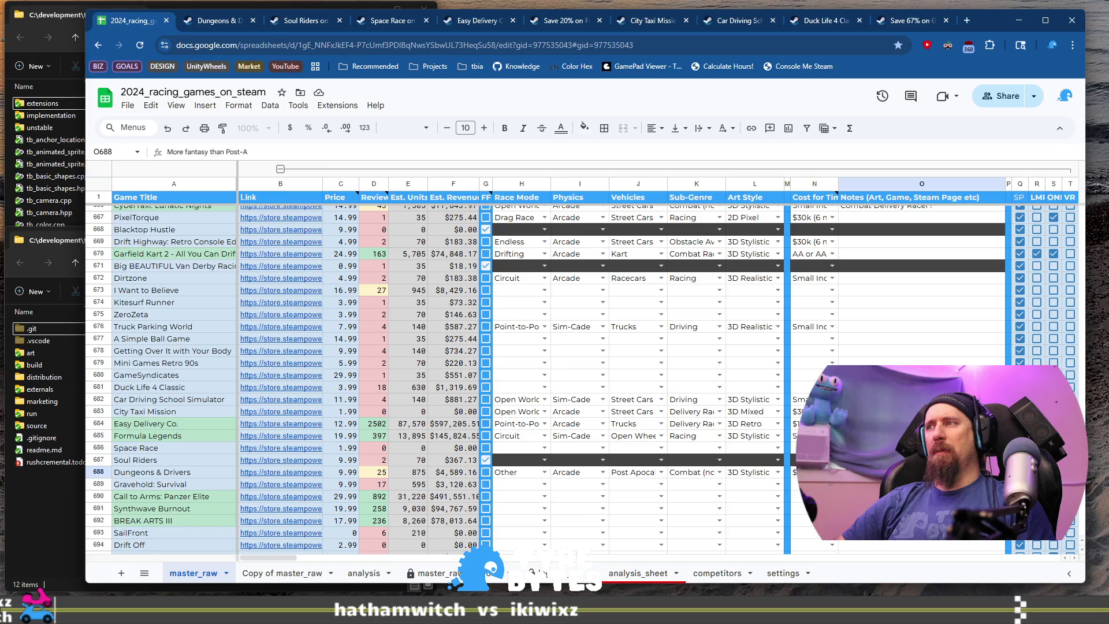
pyautogui.write('pocalyp')
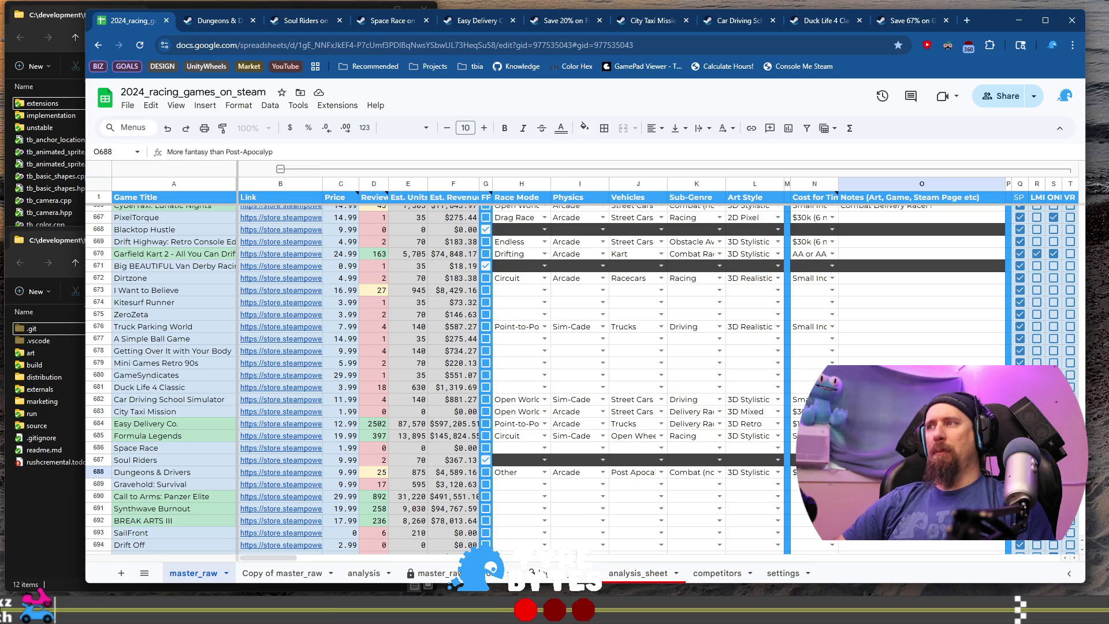
pyautogui.click(281, 484)
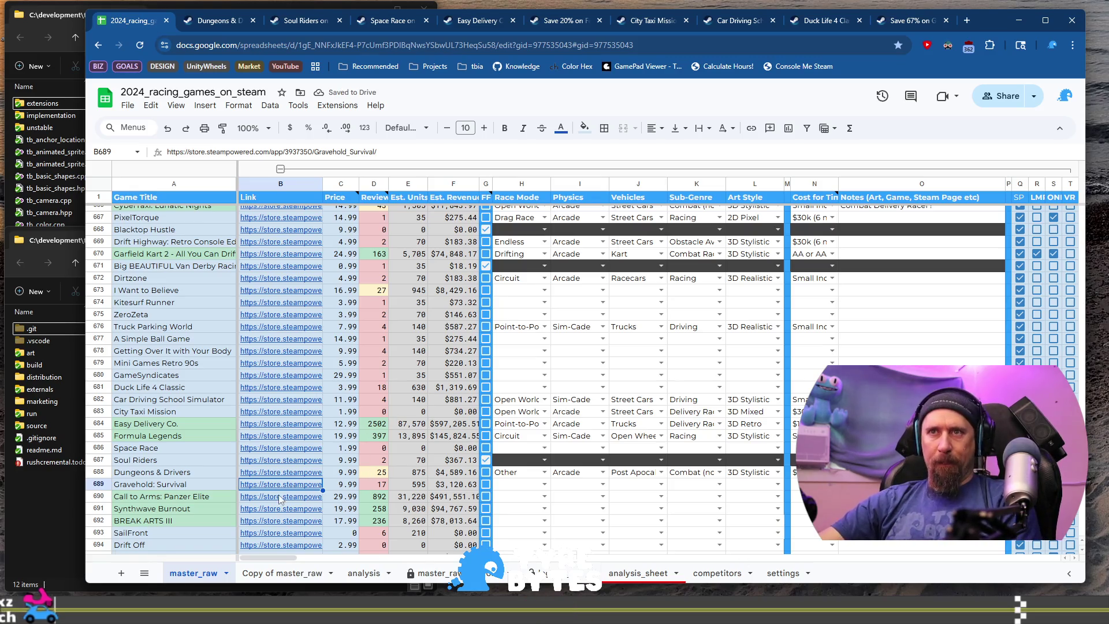
# - Open the Gravehold: Survival store page from B689, skip its trailer to about 0:36, and select its URL
pyautogui.moveTo(258, 490)
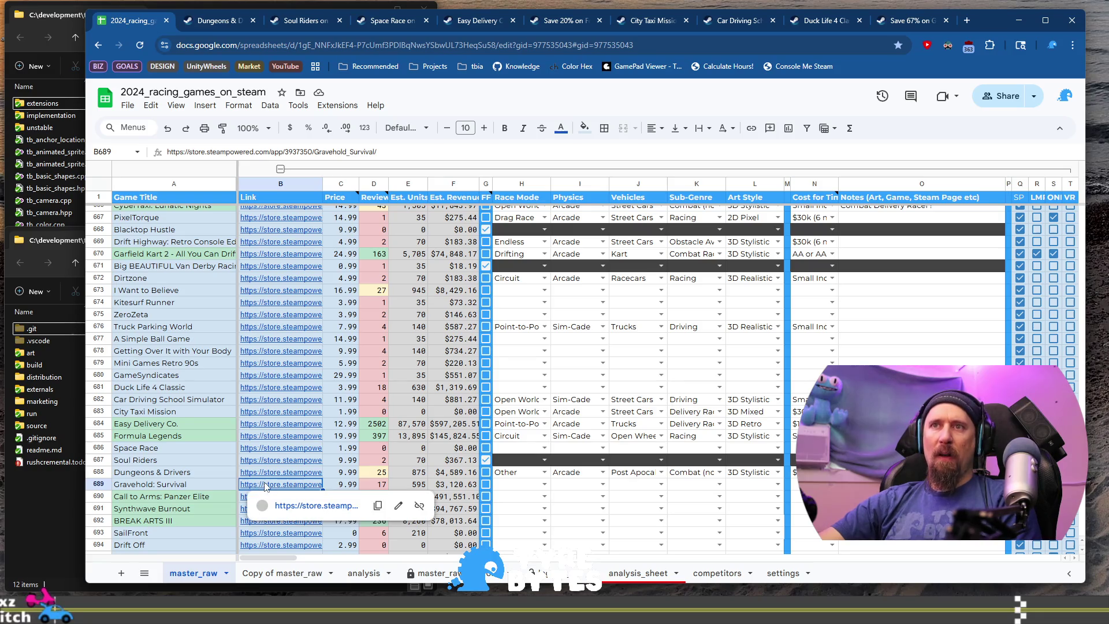
pyautogui.click(300, 507)
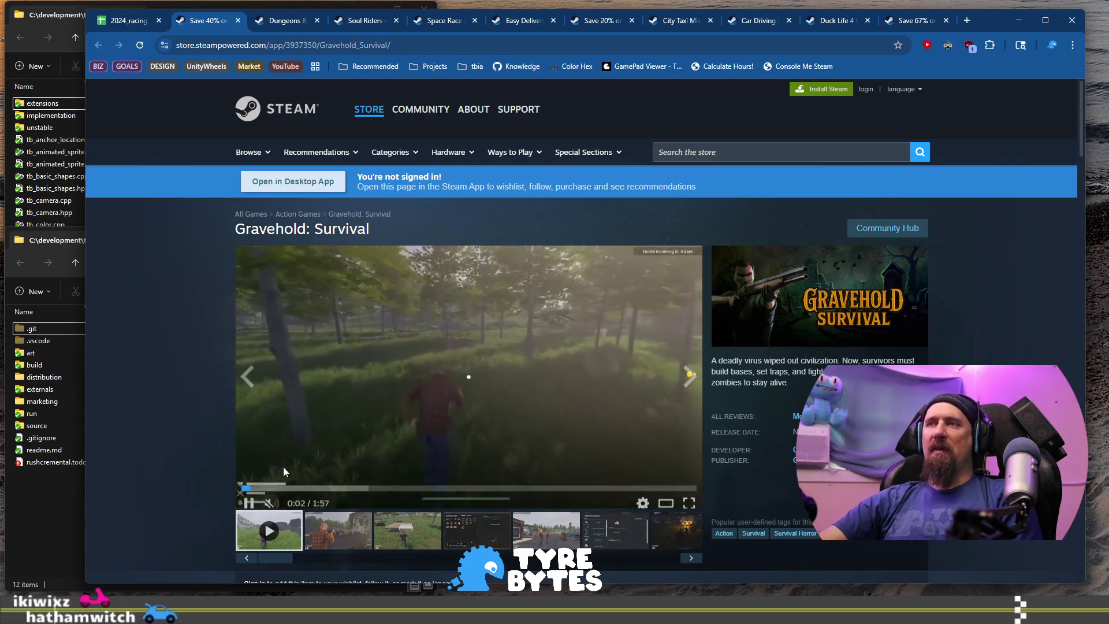
pyautogui.scroll(-1, 481, 418)
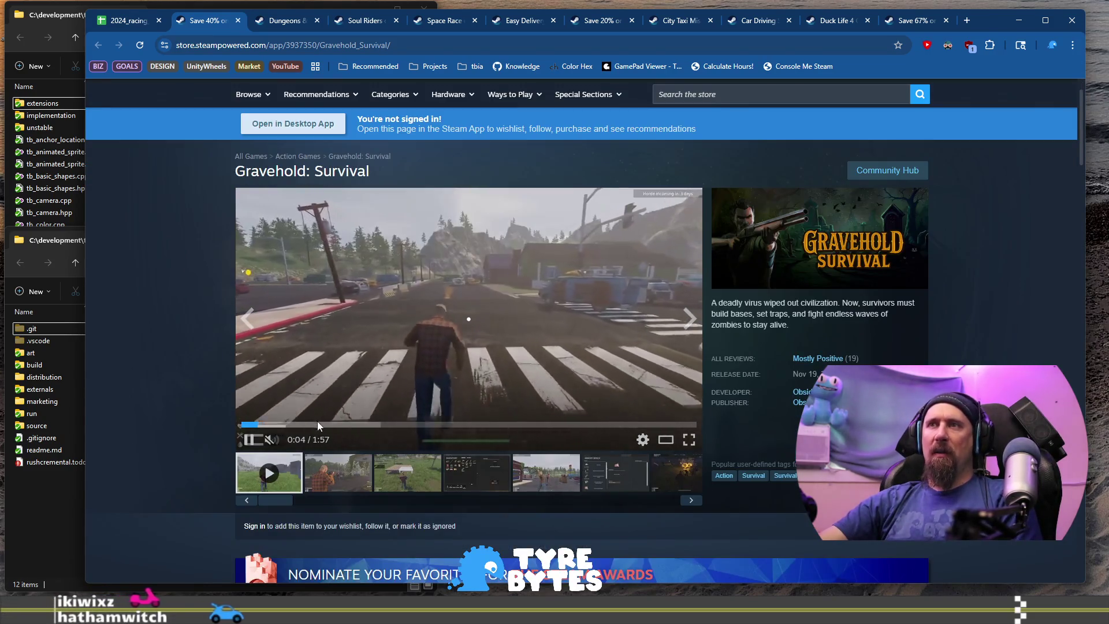
pyautogui.moveTo(316, 429); pyautogui.dragTo(385, 431)
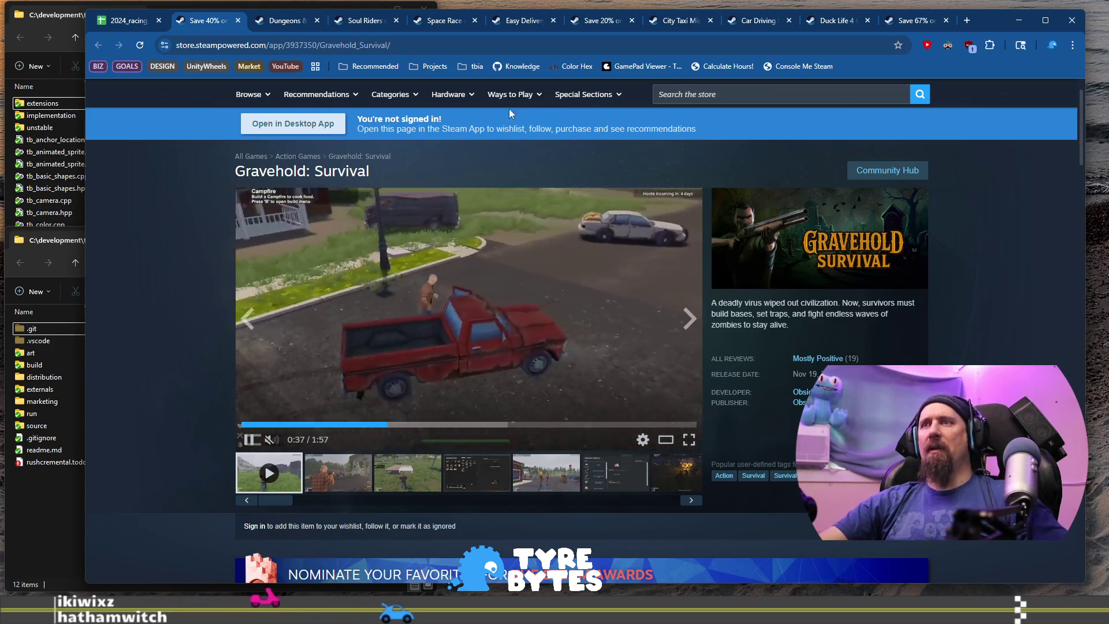
pyautogui.hotkey('ctrl', 'l')
# - In the VS Code terminal, run the collector --ignore command on the Gravehold: Survival URL, then return to the spreadsheet
pyautogui.hotkey('alt', 'Tab')
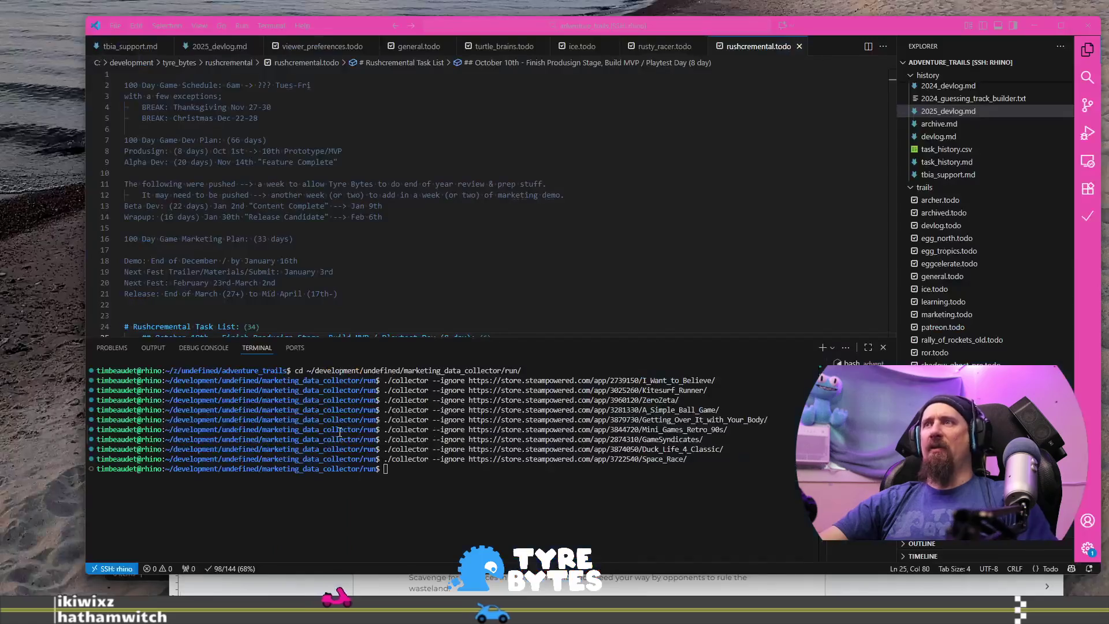
pyautogui.press('Up')
pyautogui.hotkey('ctrl', 'w')
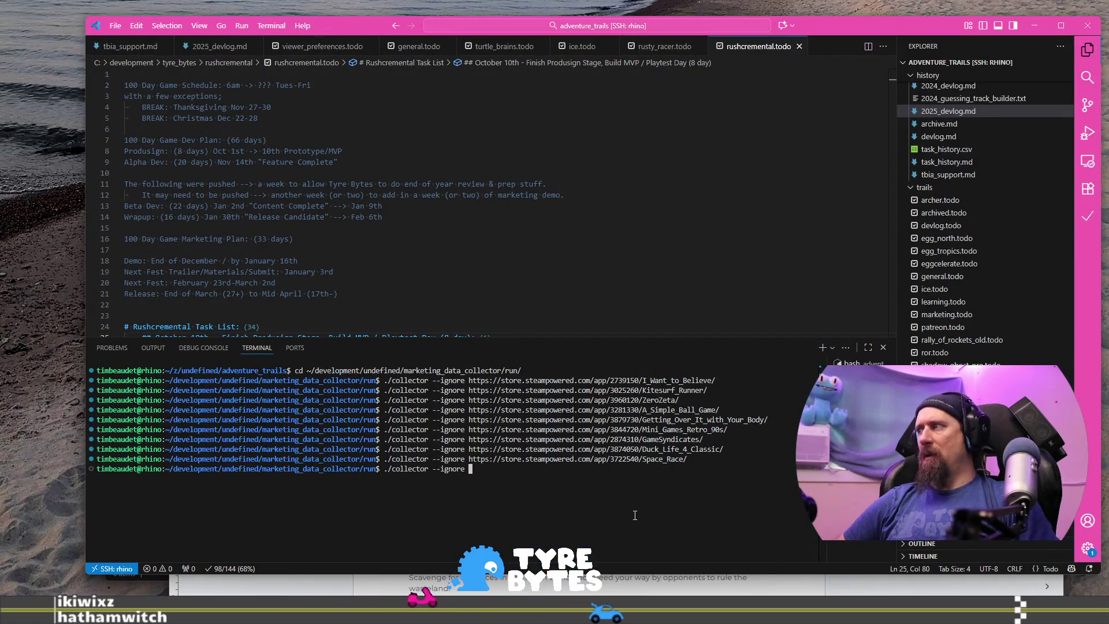
pyautogui.write('https://store.steampowered.com/app/3937350/Gravehold_Survival/')
pyautogui.press('Return')
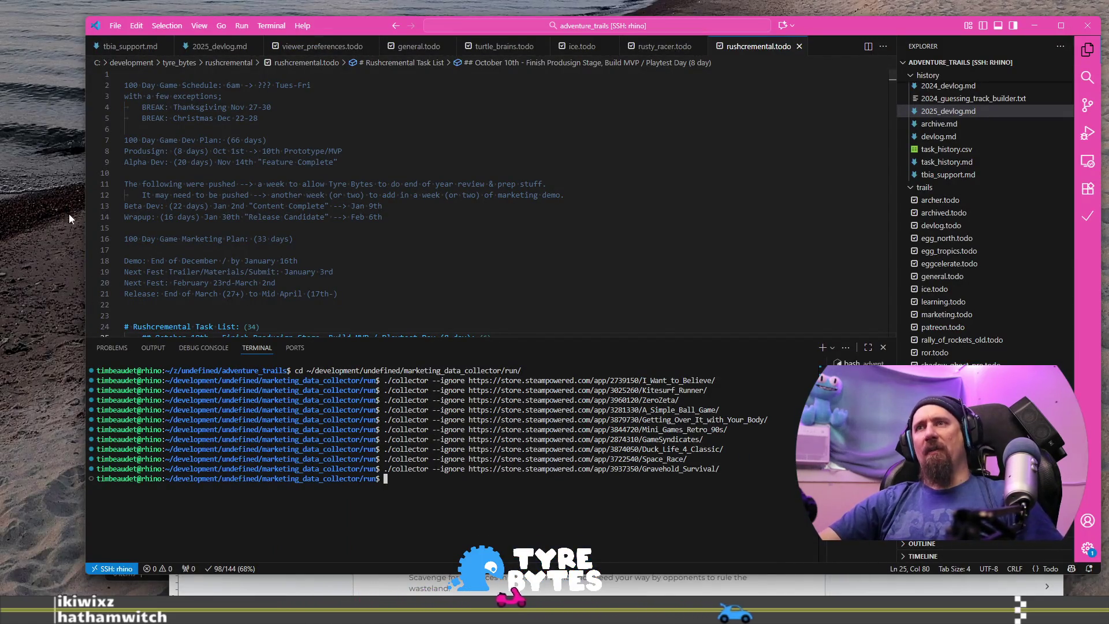
pyautogui.hotkey('alt', 'Tab')
pyautogui.click(123, 26)
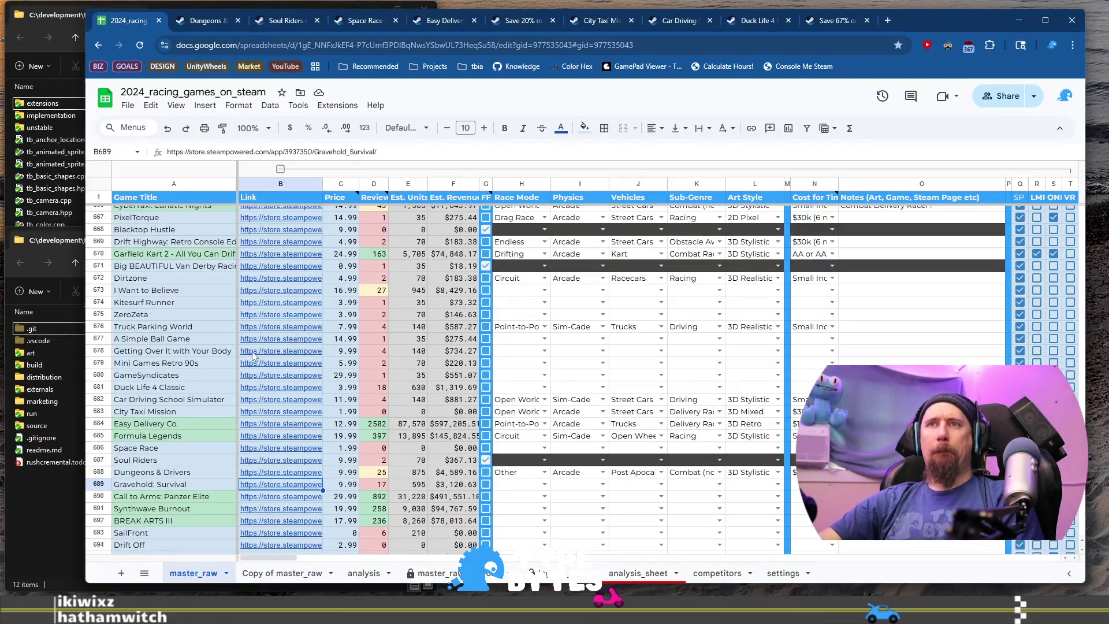
# - Open the Call to Arms: Panzer Elite store page from row 690 and browse its gallery screenshots
pyautogui.click(279, 504)
pyautogui.click(312, 535)
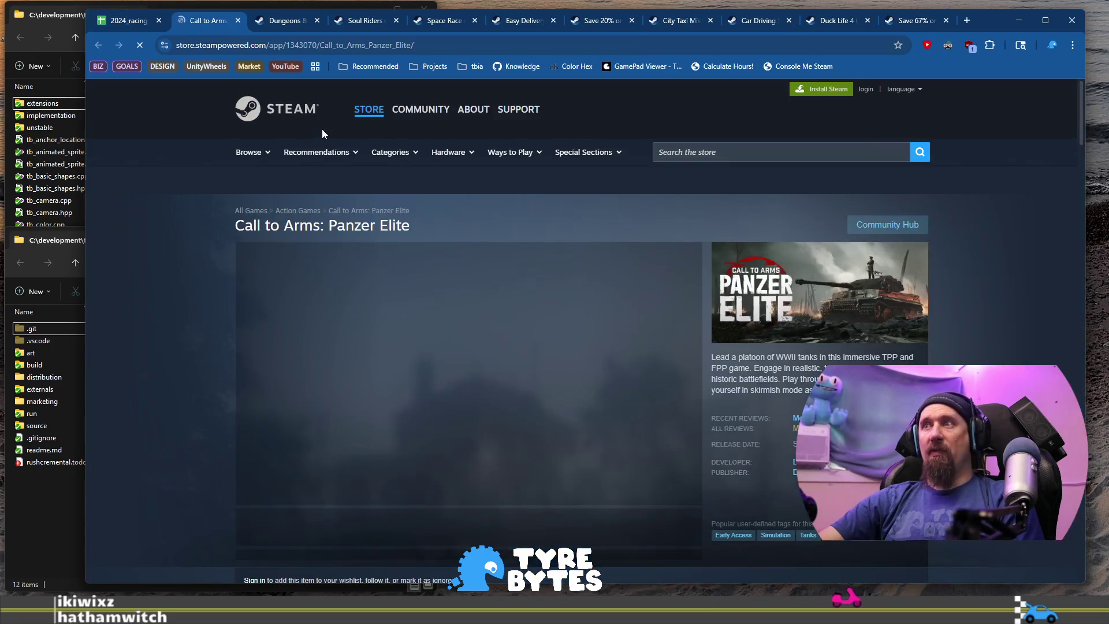
pyautogui.scroll(-6, 373, 432)
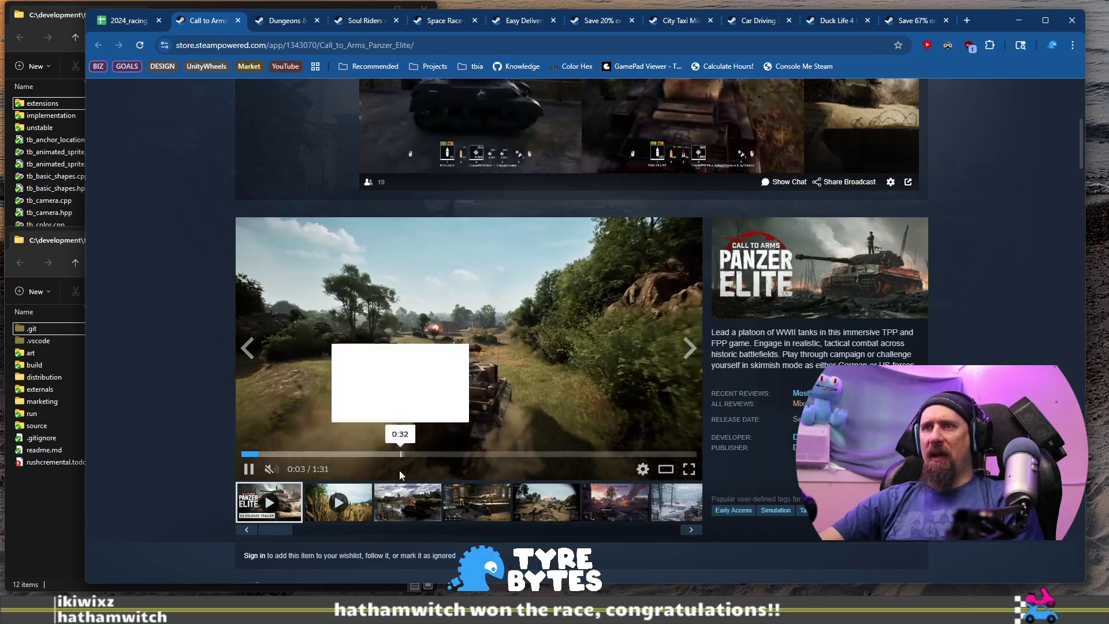
pyautogui.click(477, 503)
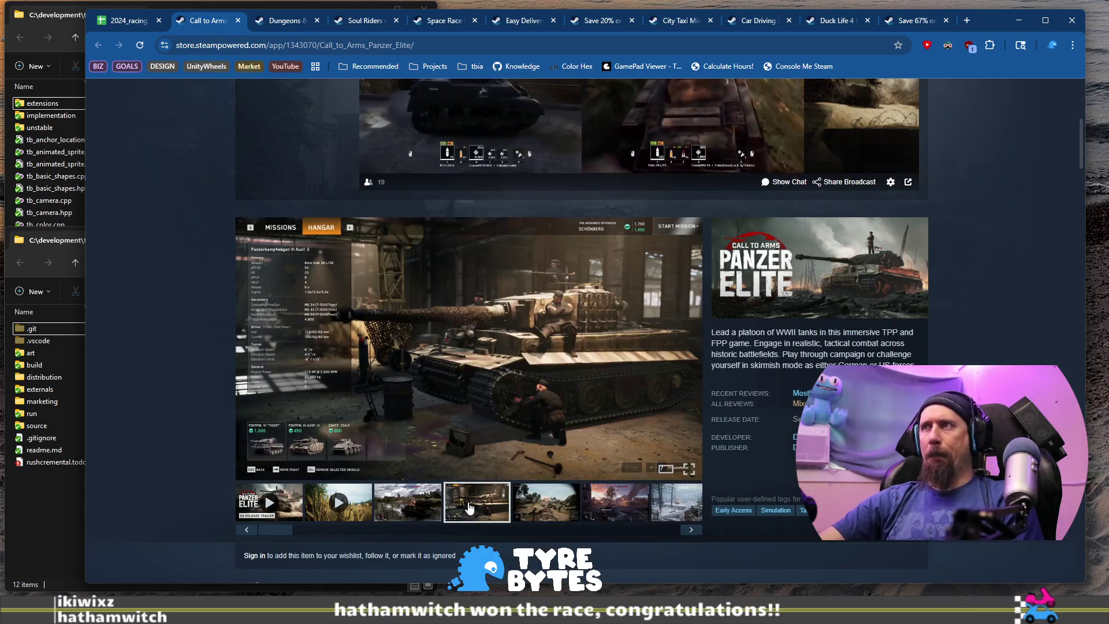
pyautogui.click(564, 511)
pyautogui.click(677, 503)
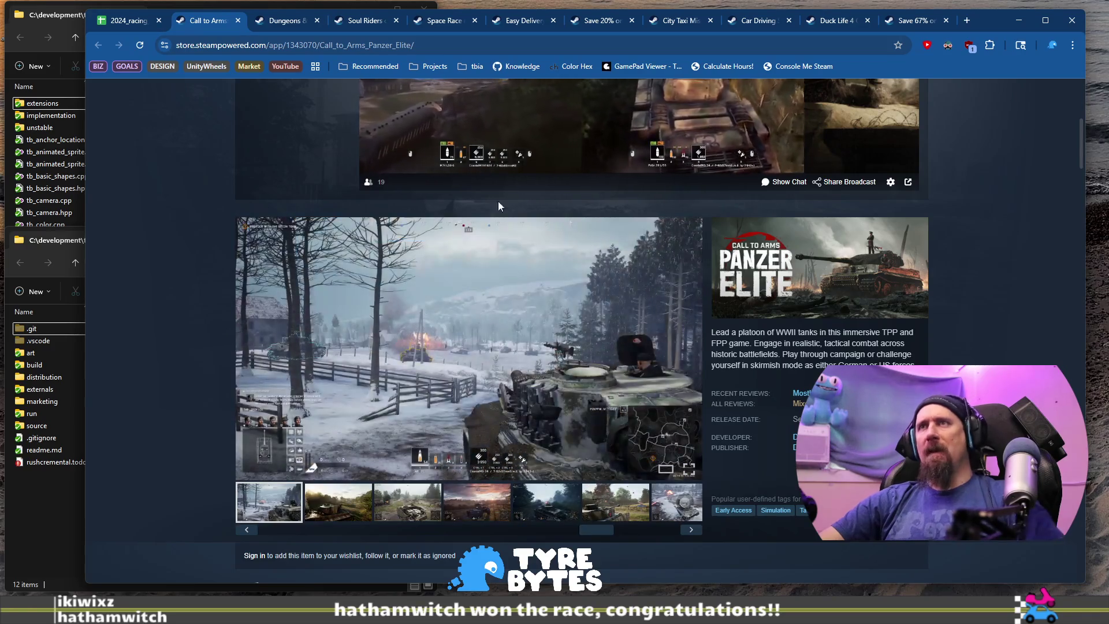
# - Run the collector on the Call to Arms: Panzer Elite store URL, then close its tab
pyautogui.hotkey('ctrl', 'l')
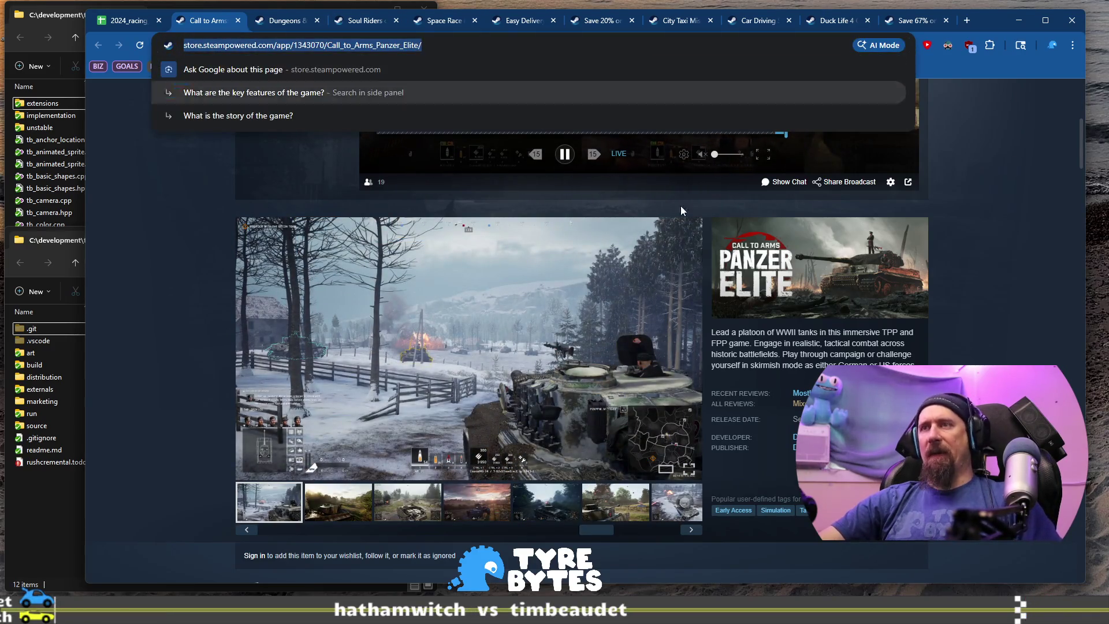
pyautogui.hotkey('alt', 'Tab')
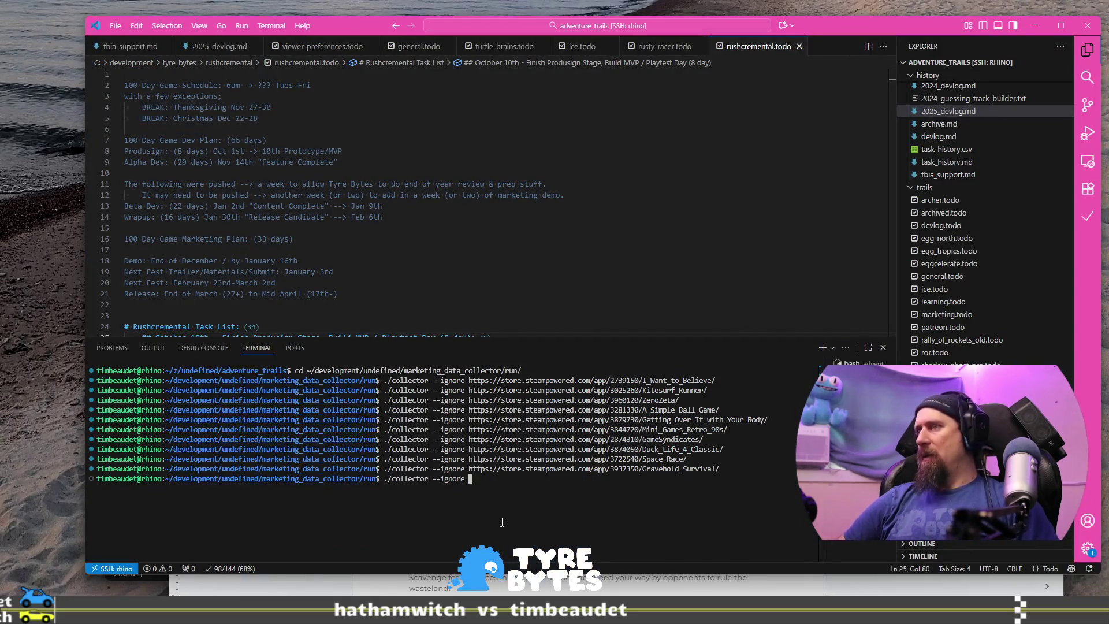
pyautogui.write('https://store.steampowered.com/app/1343070/Call_to_Arms_Panzer_Elite/')
pyautogui.press('Return')
pyautogui.hotkey('alt', 'Tab')
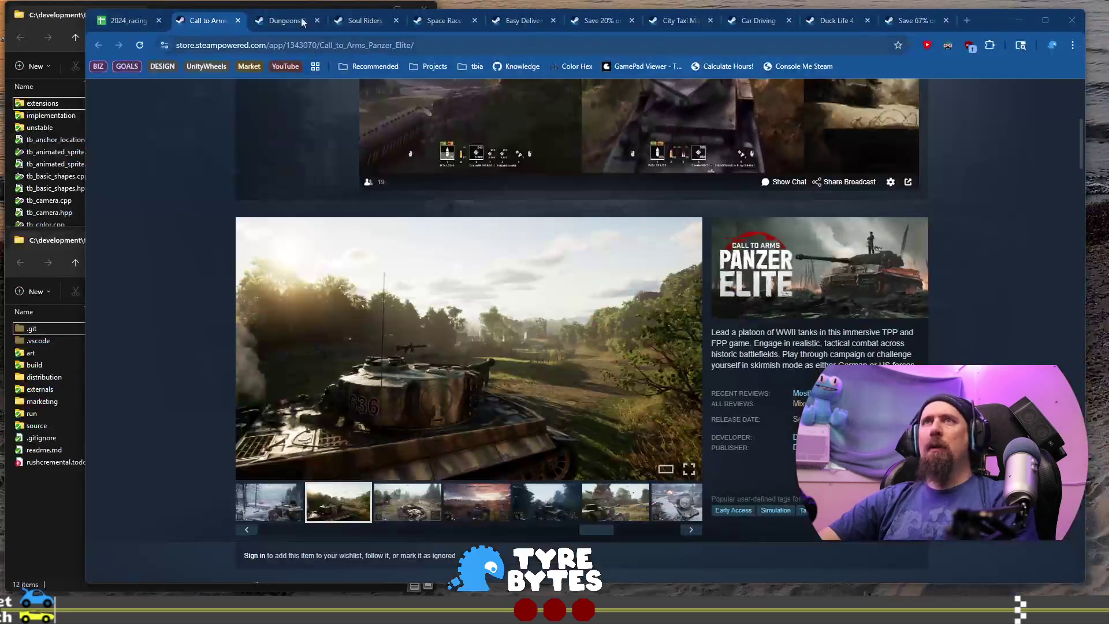
pyautogui.click(238, 20)
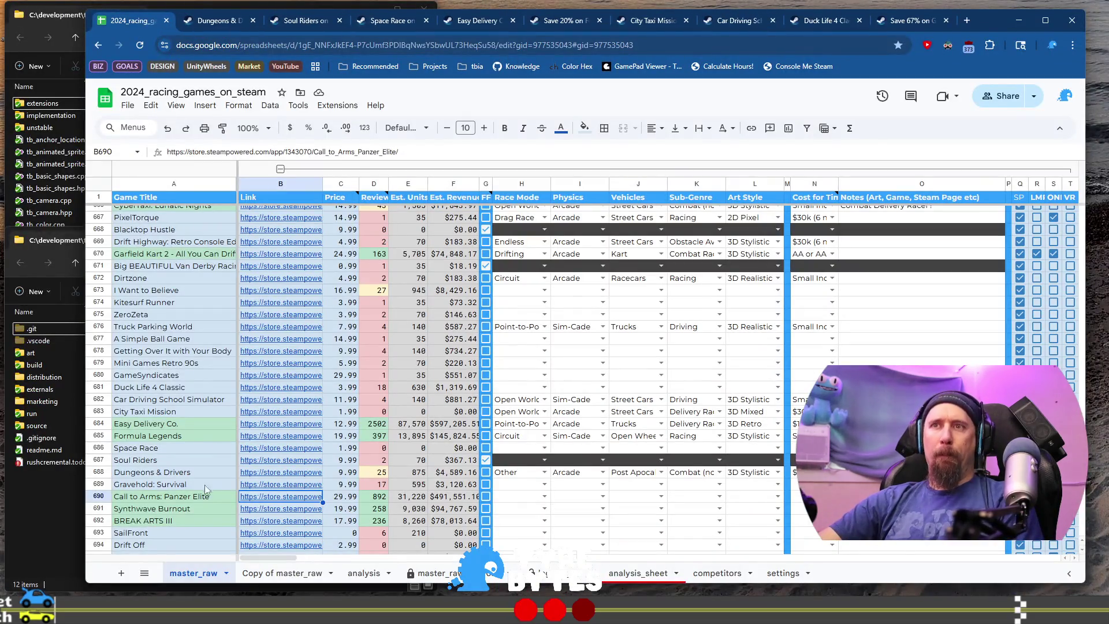
# - Open the Synthwave Burnout Steam page from B691, browse its gallery screenshots and skip ahead in the trailer
pyautogui.moveTo(280, 513)
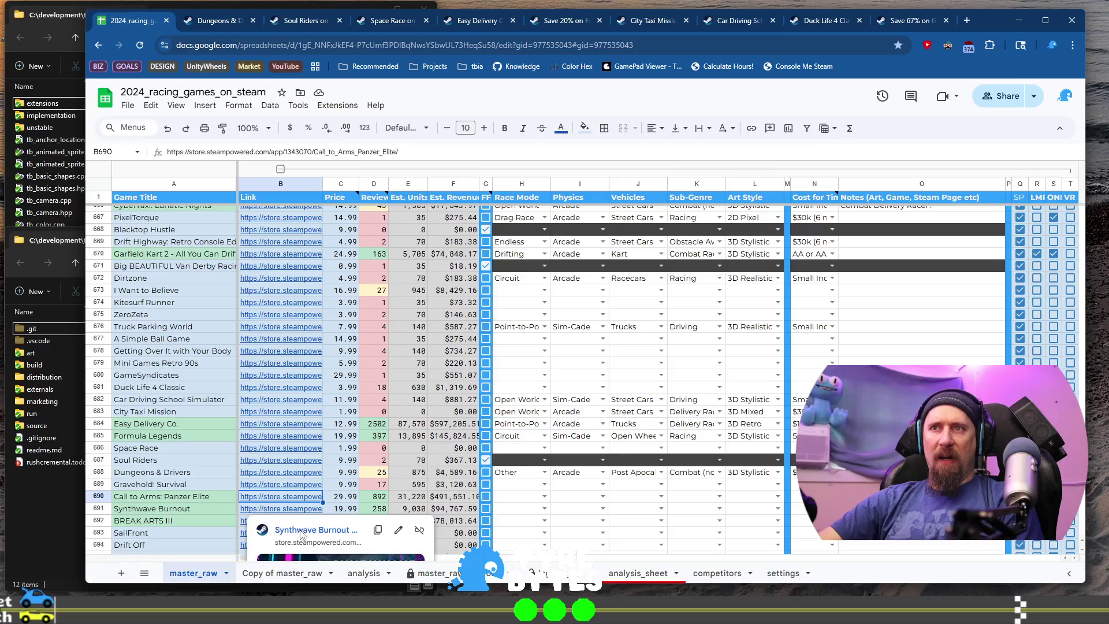
pyautogui.click(301, 530)
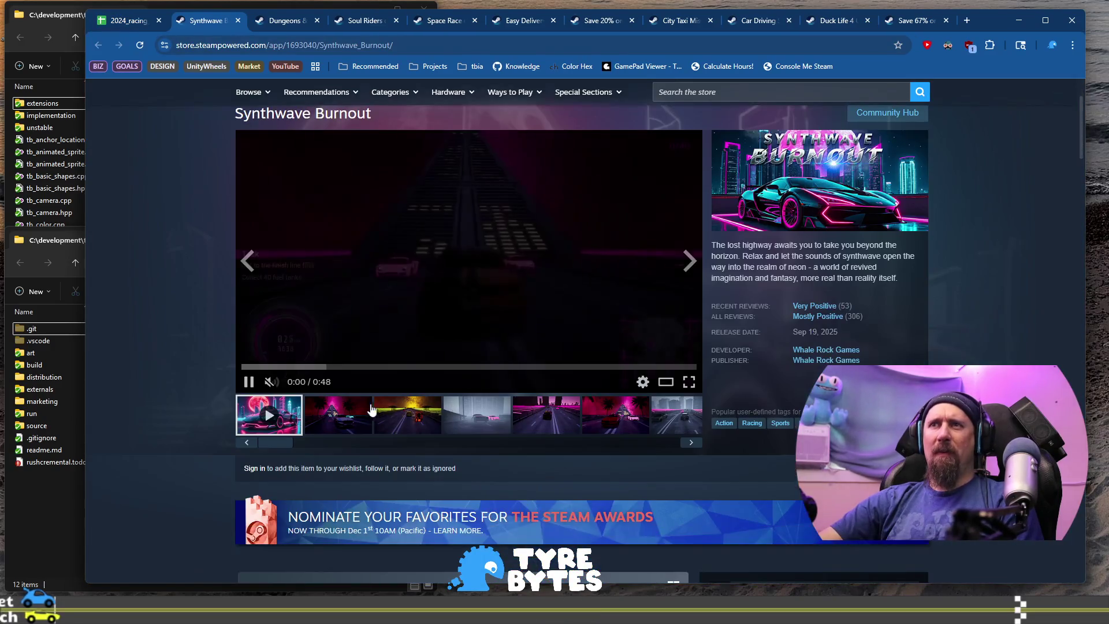
pyautogui.click(430, 425)
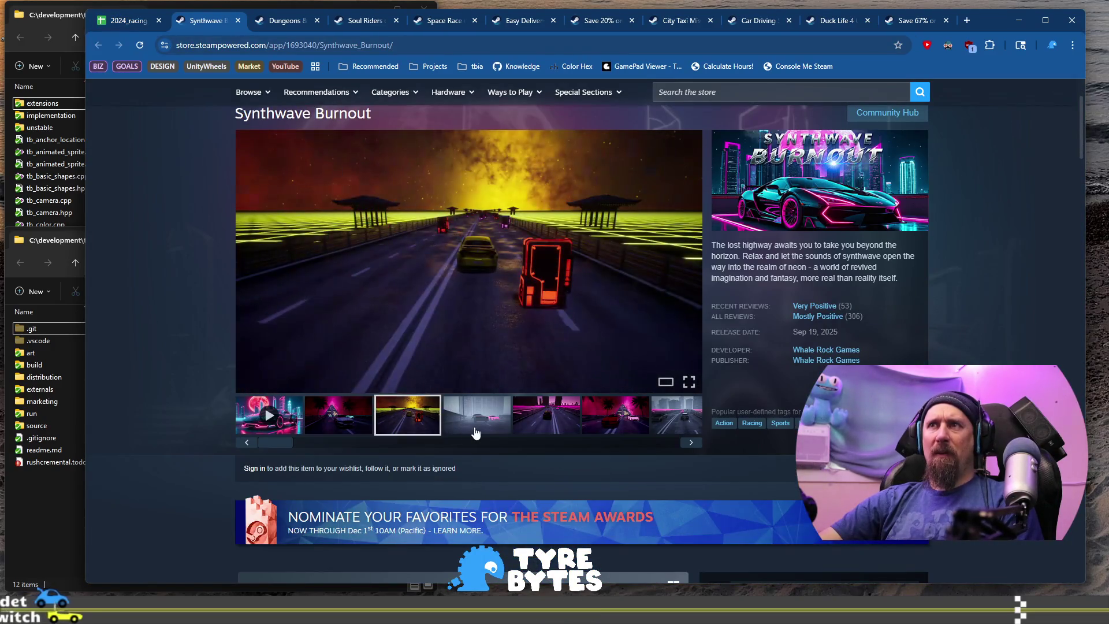
pyautogui.click(476, 432)
pyautogui.click(546, 416)
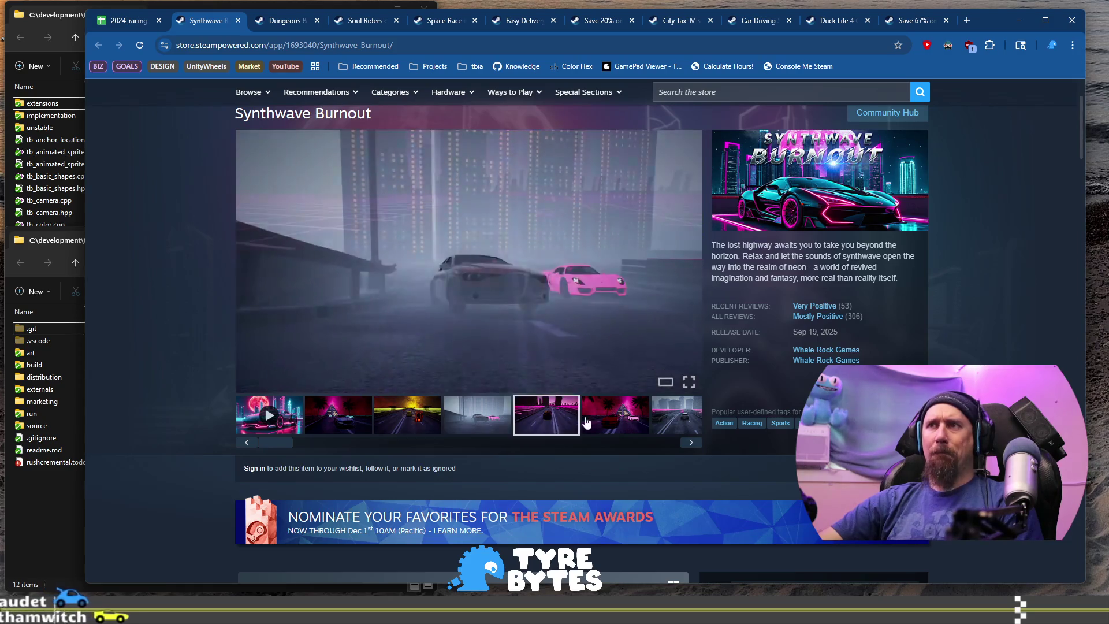
pyautogui.click(277, 423)
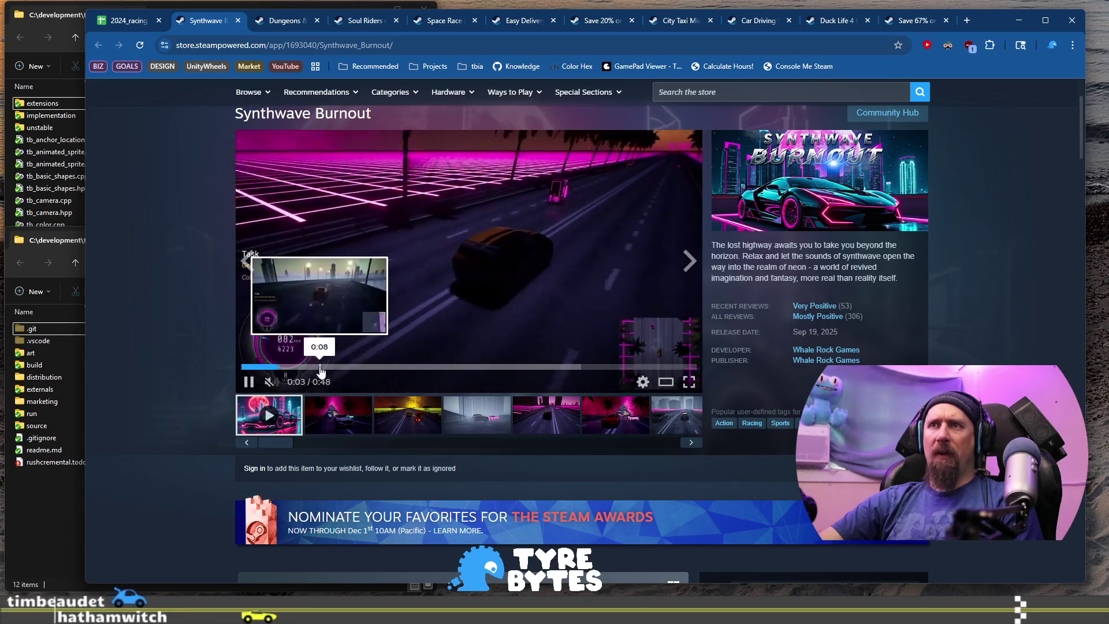
pyautogui.click(322, 366)
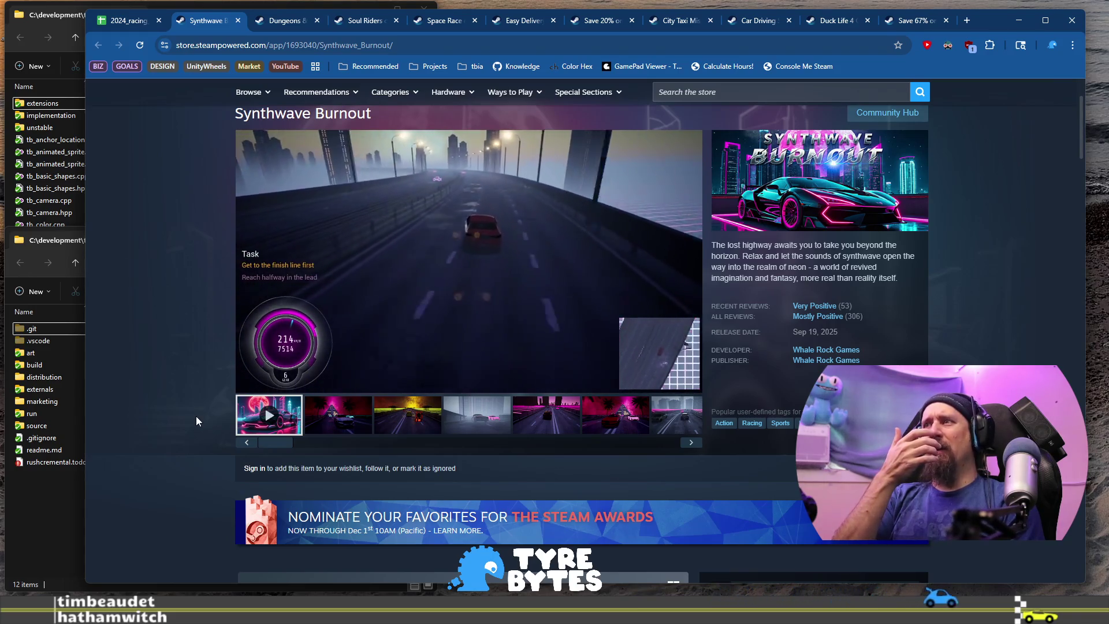
pyautogui.scroll(-5, 240, 375)
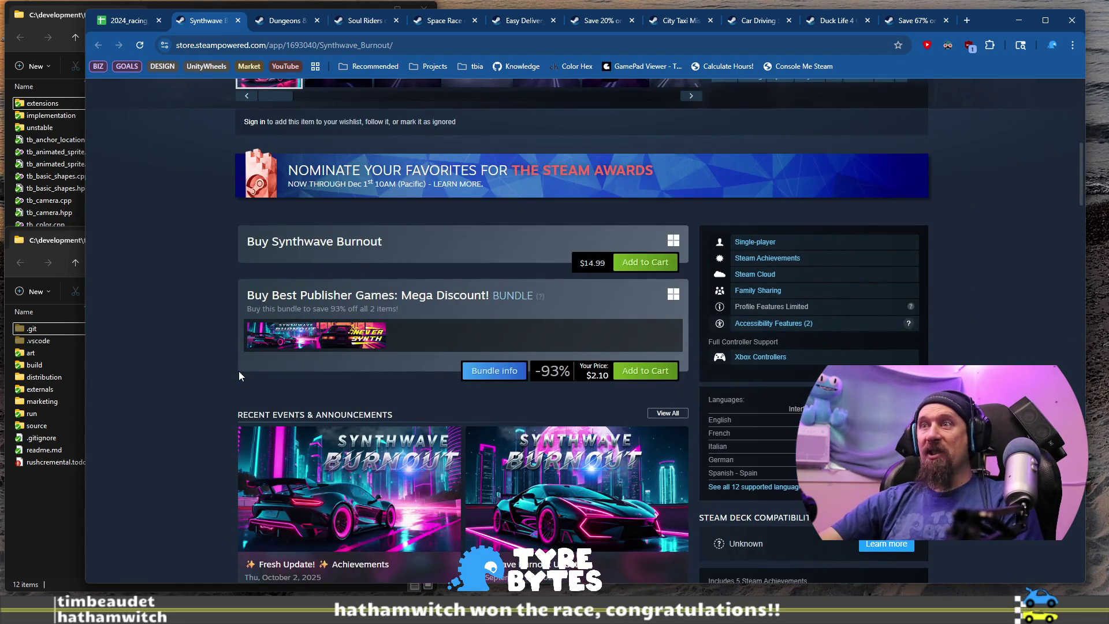
pyautogui.scroll(7, 239, 376)
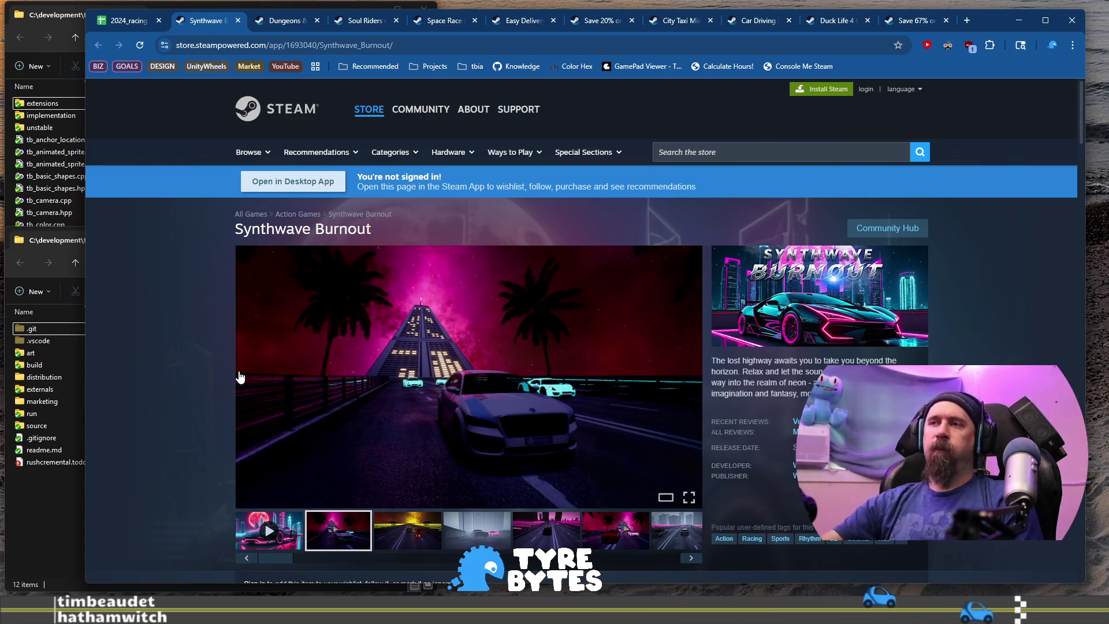
# - Select Synthwave Burnout's About This Game text and expand the full description
pyautogui.scroll(-13, 477, 425)
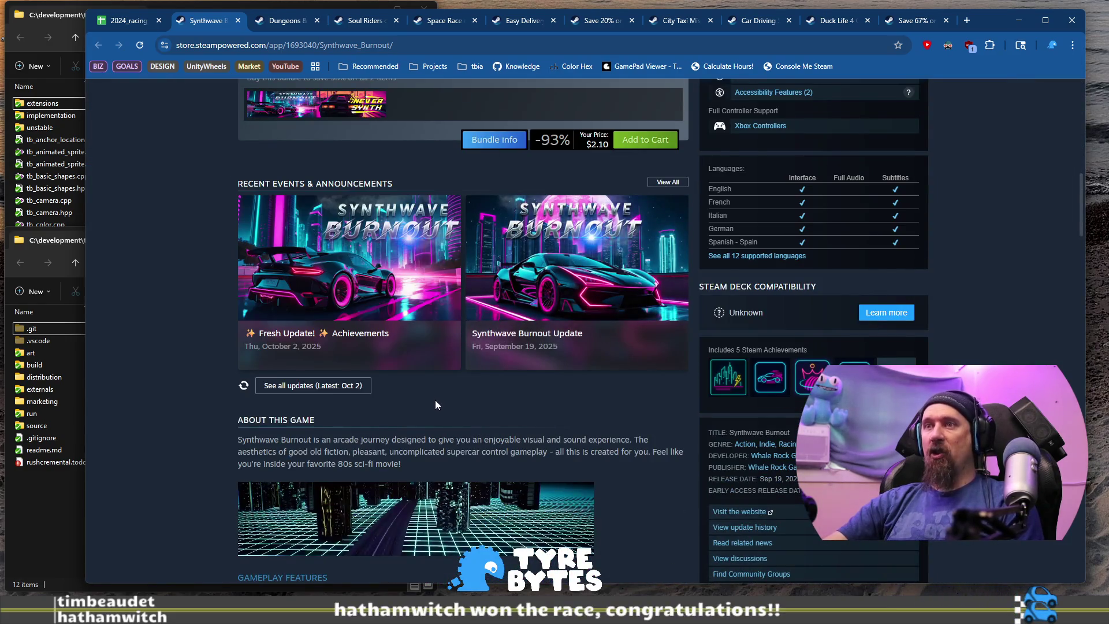
pyautogui.scroll(-3, 435, 400)
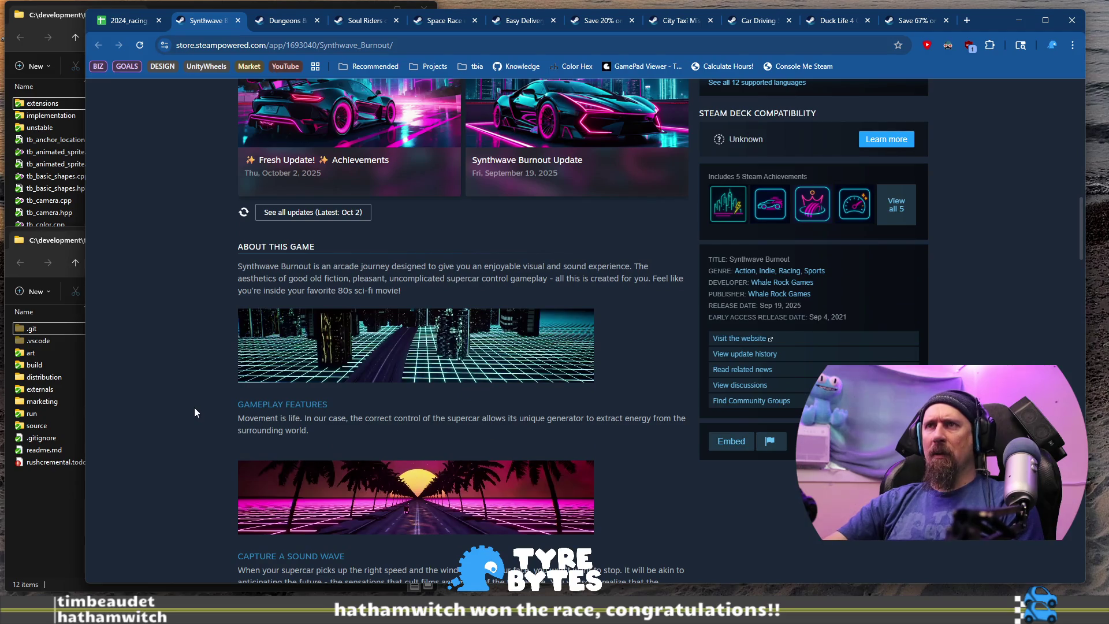
pyautogui.moveTo(341, 267); pyautogui.dragTo(473, 287)
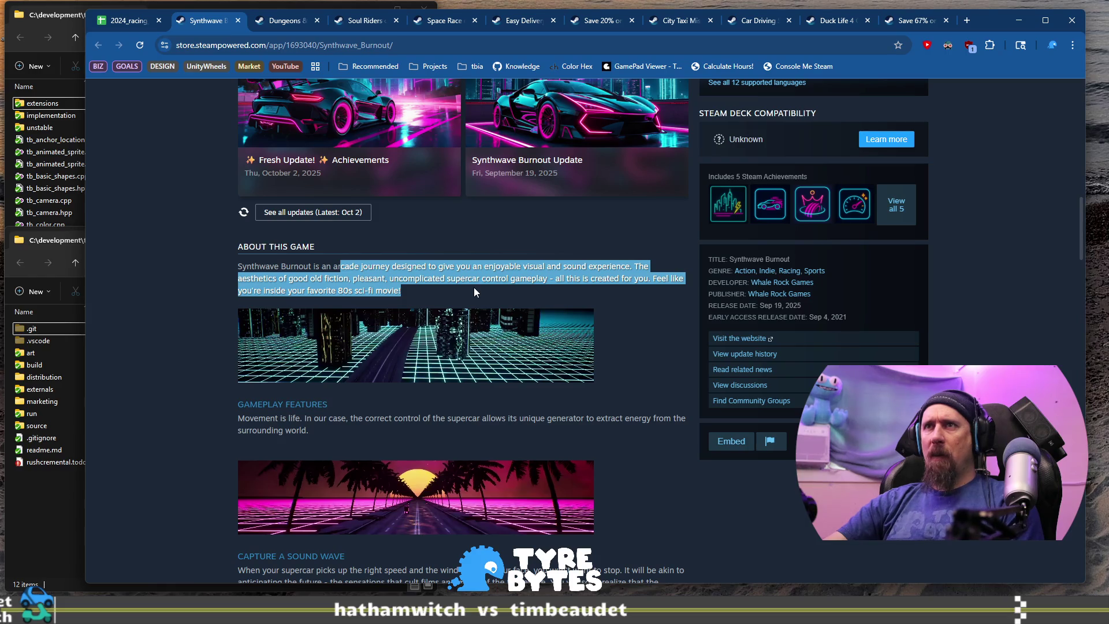
pyautogui.scroll(-6, 474, 292)
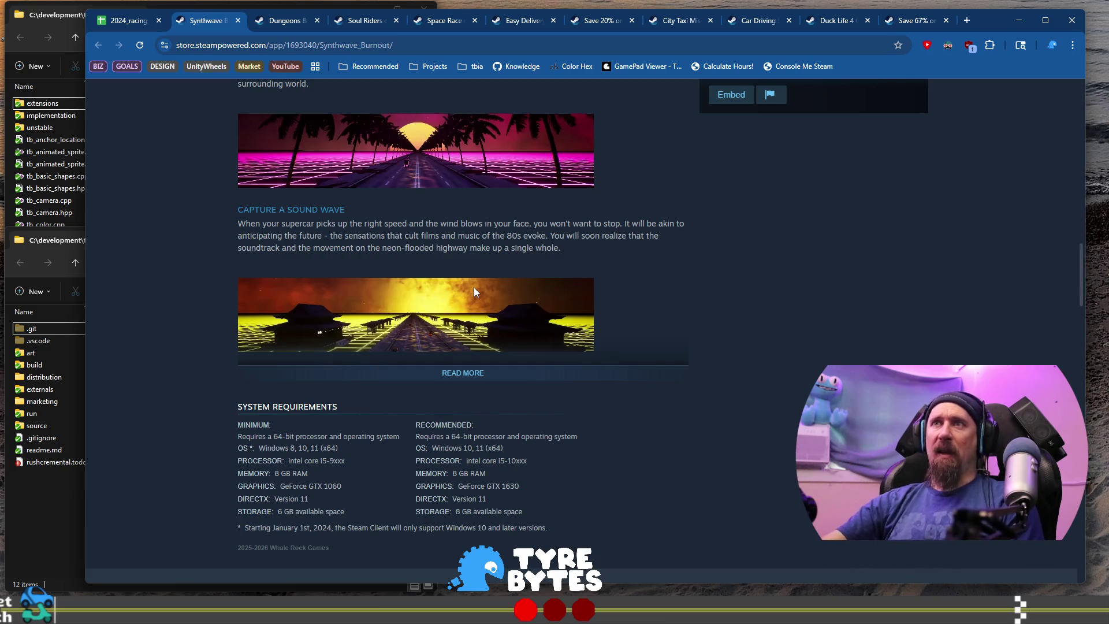
pyautogui.click(466, 374)
# - Open Synthwave Burnout VR from the More from Whale Rock Games list in a background tab
pyautogui.scroll(-3, 285, 400)
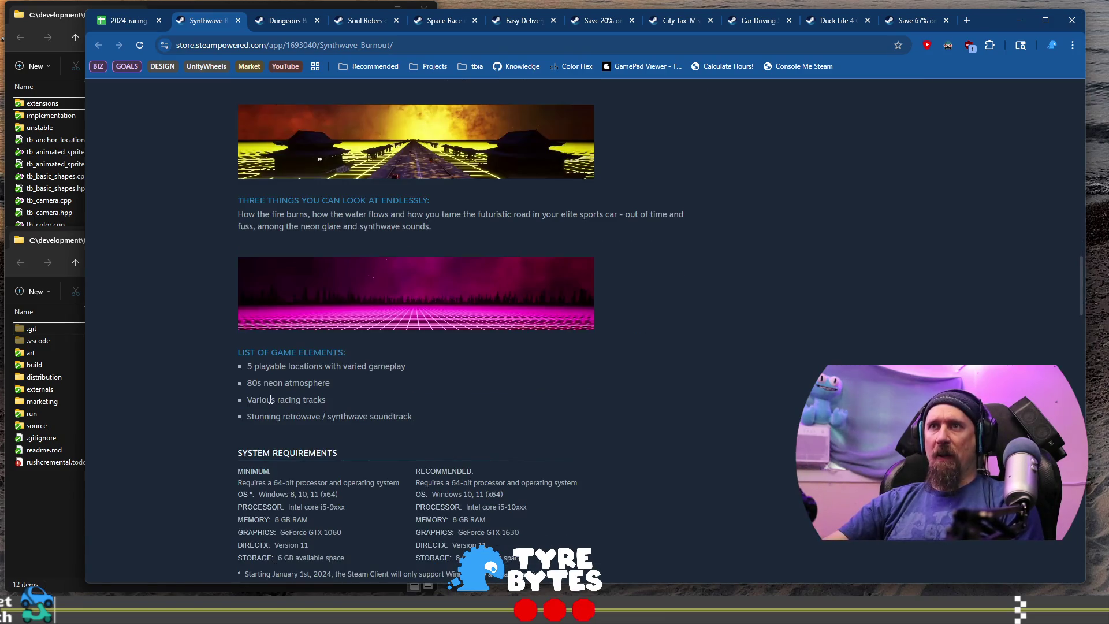
pyautogui.scroll(-1, 248, 386)
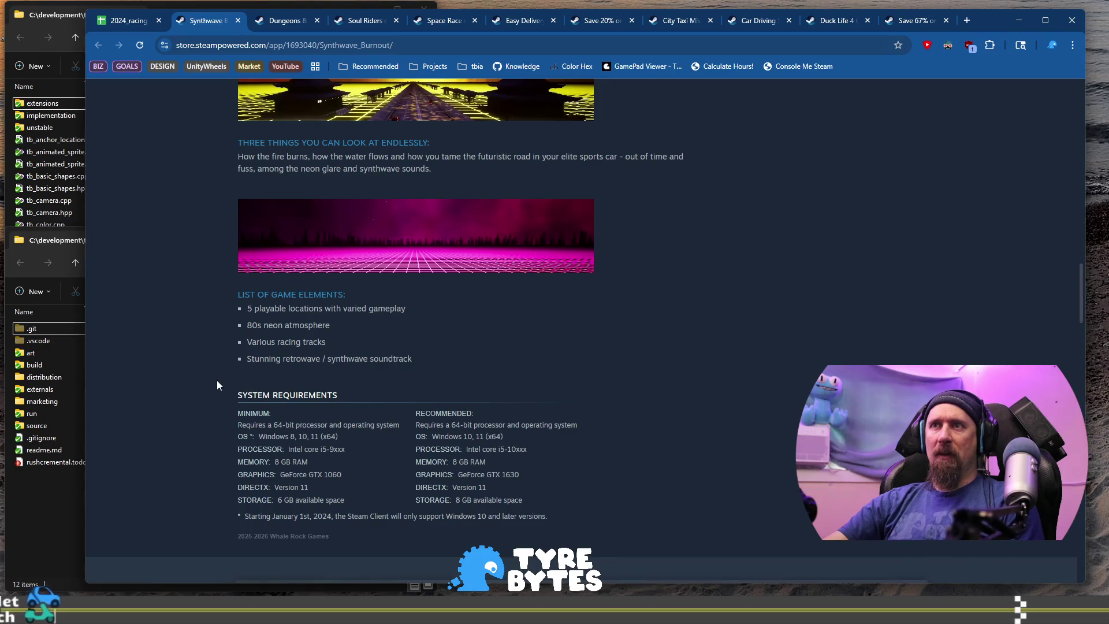
pyautogui.scroll(-6, 217, 386)
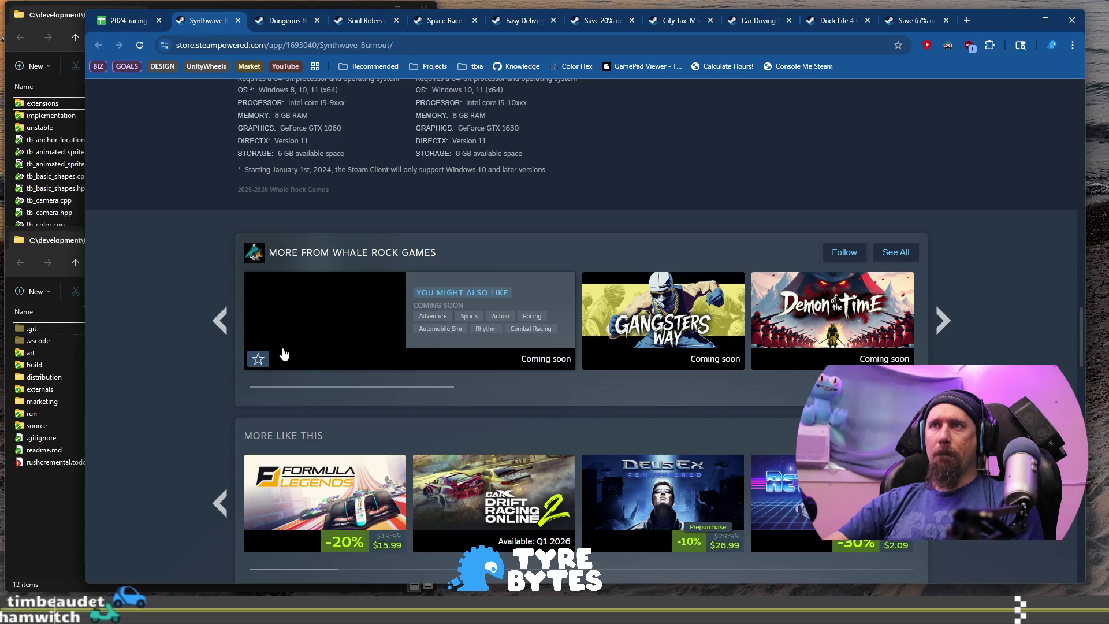
pyautogui.middleClick(318, 321)
pyautogui.scroll(15, 127, 379)
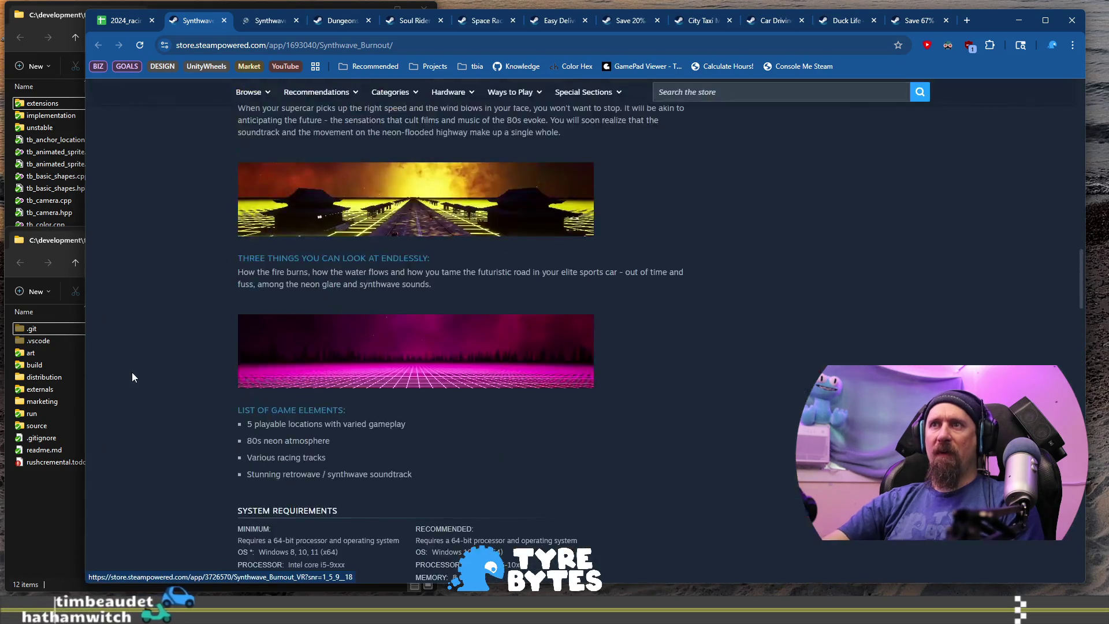
pyautogui.scroll(10, 133, 375)
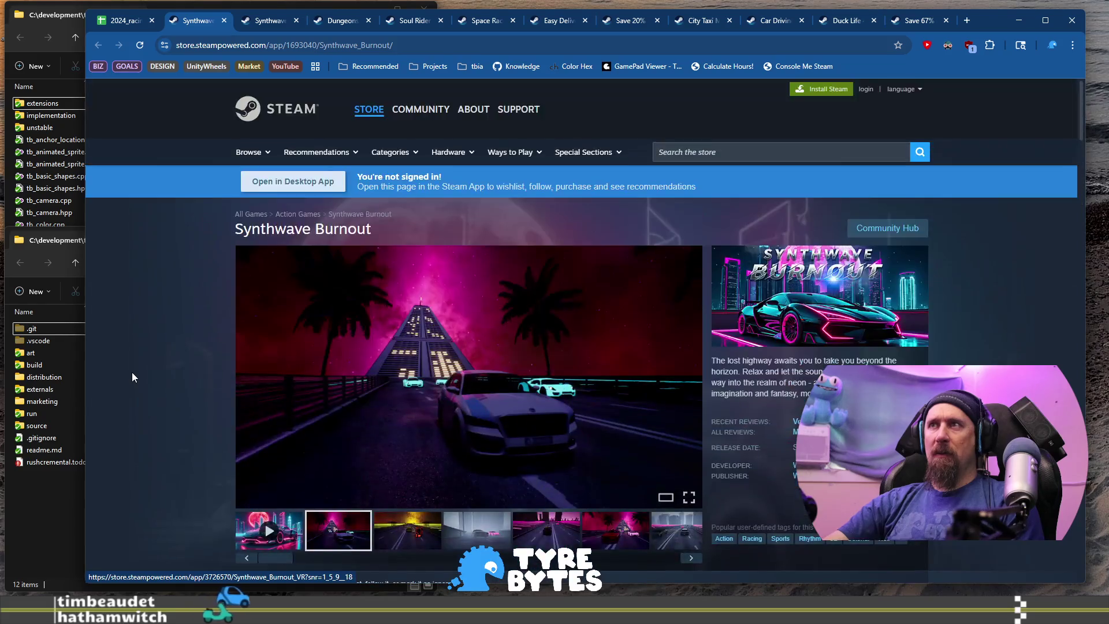
pyautogui.hotkey('ctrl', 'Tab')
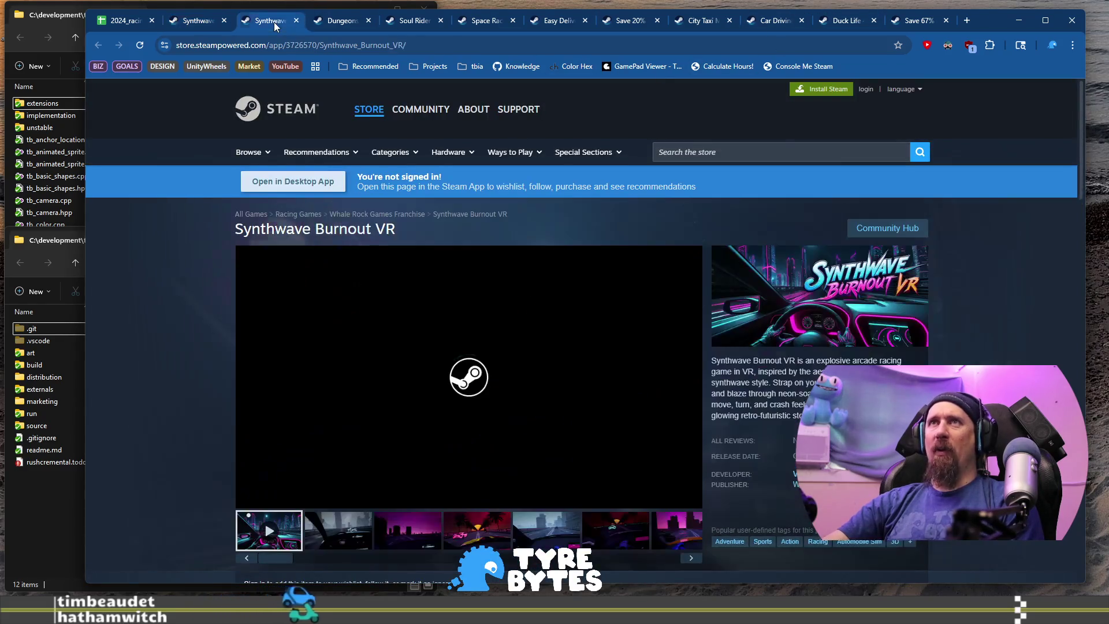
pyautogui.scroll(-3, 383, 374)
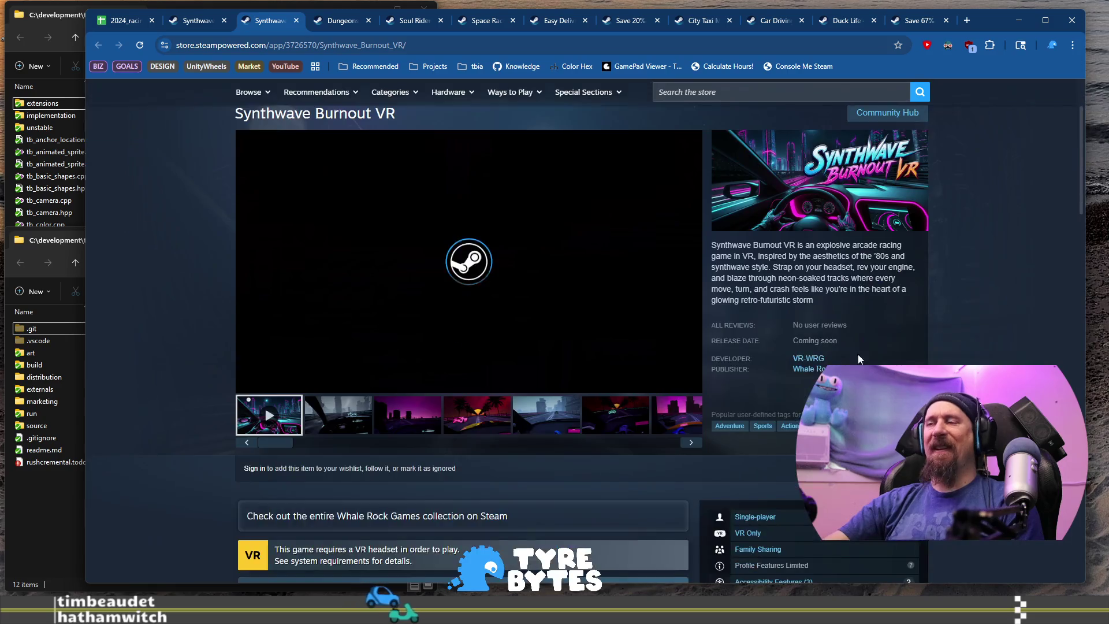
pyautogui.click(197, 20)
pyautogui.click(267, 20)
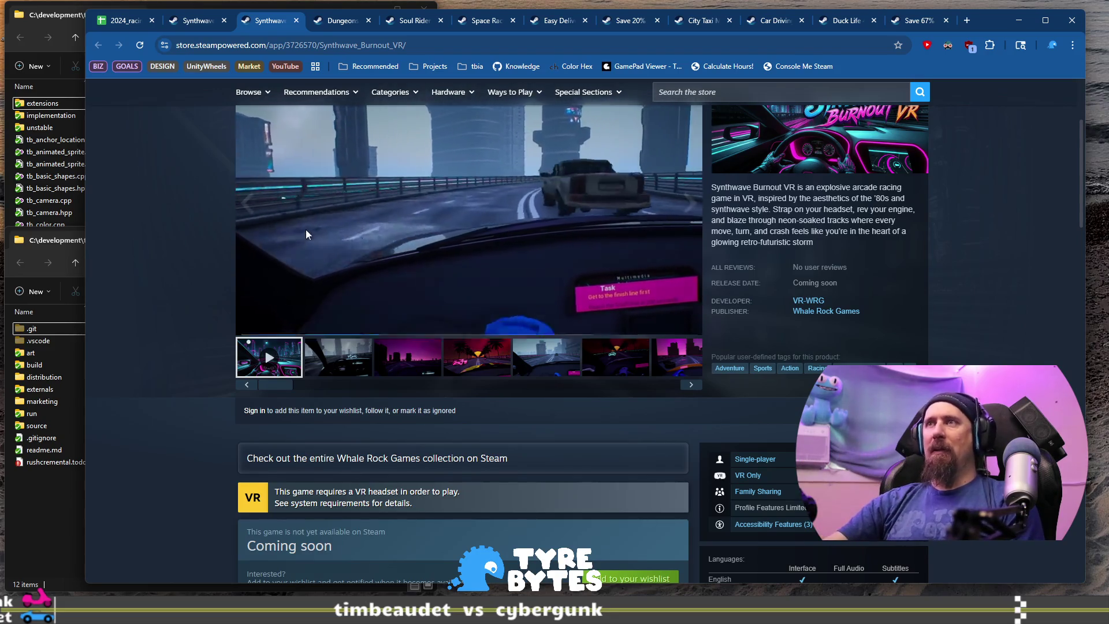
pyautogui.scroll(-7, 265, 347)
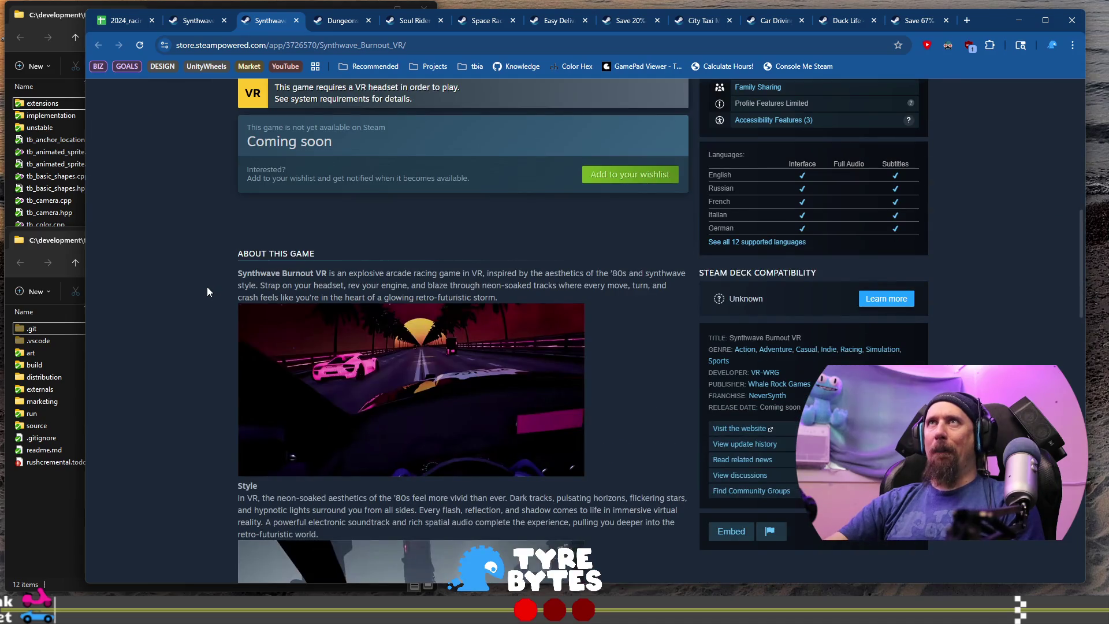
pyautogui.scroll(-3, 207, 287)
pyautogui.scroll(-5, 207, 287)
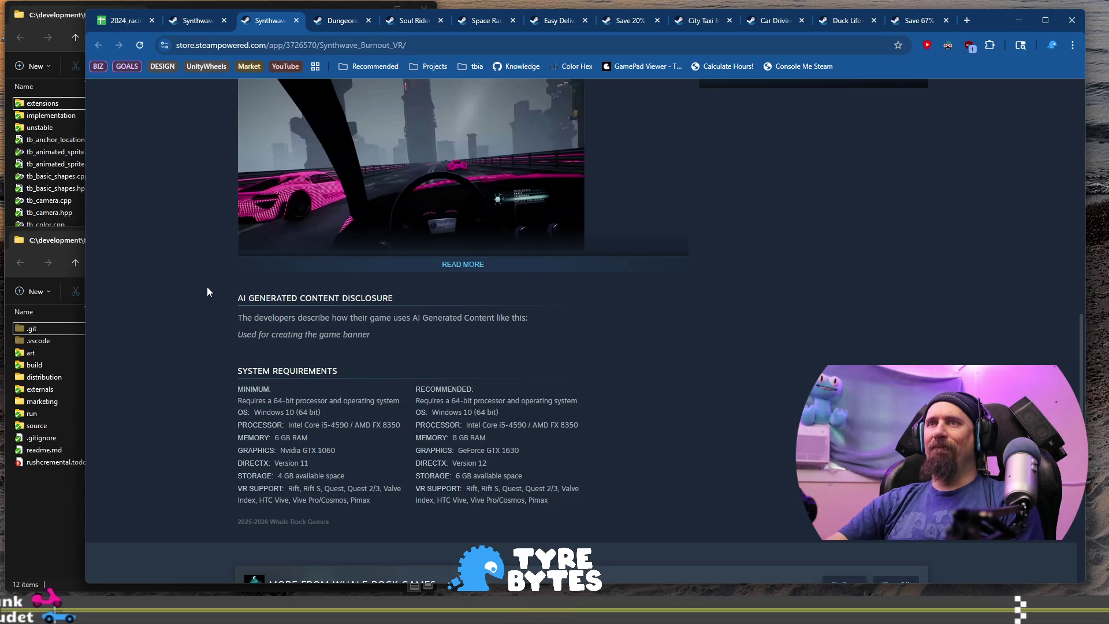
pyautogui.scroll(15, 313, 334)
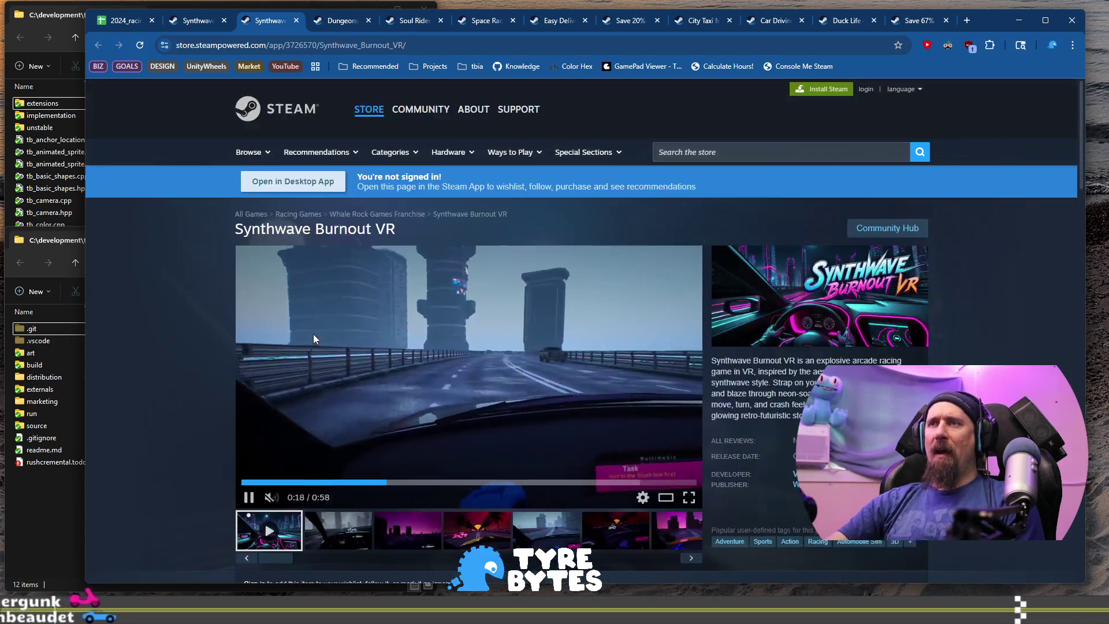
# - Review the non-VR Synthwave Burnout store page, then go back to the 2024_racing_games_on_steam sheet
pyautogui.click(196, 20)
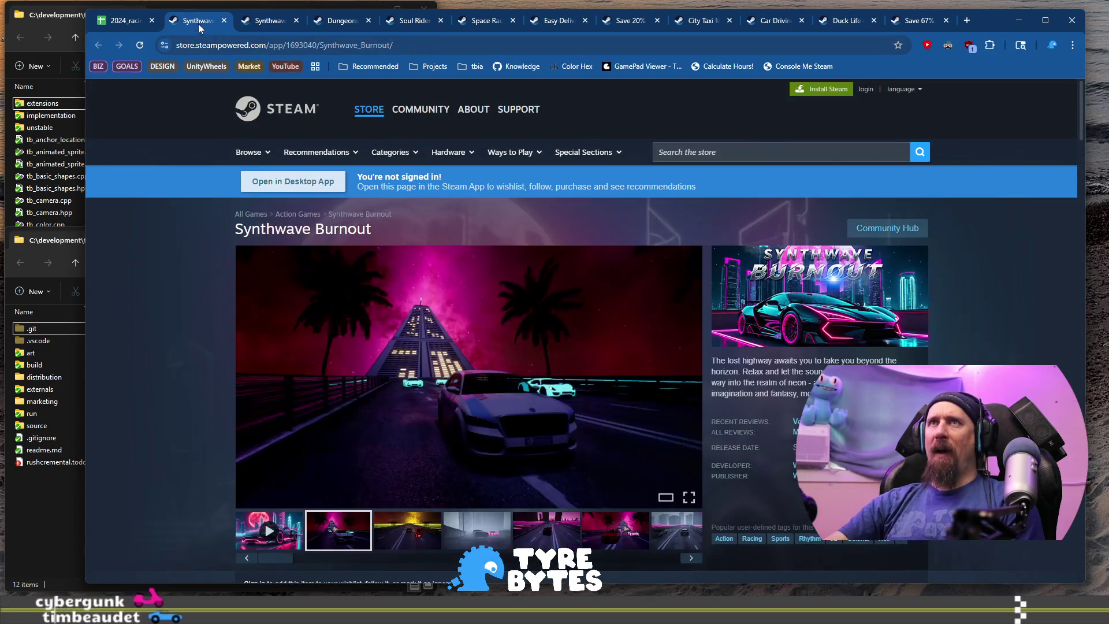
pyautogui.scroll(-5, 210, 278)
pyautogui.scroll(-20, 210, 279)
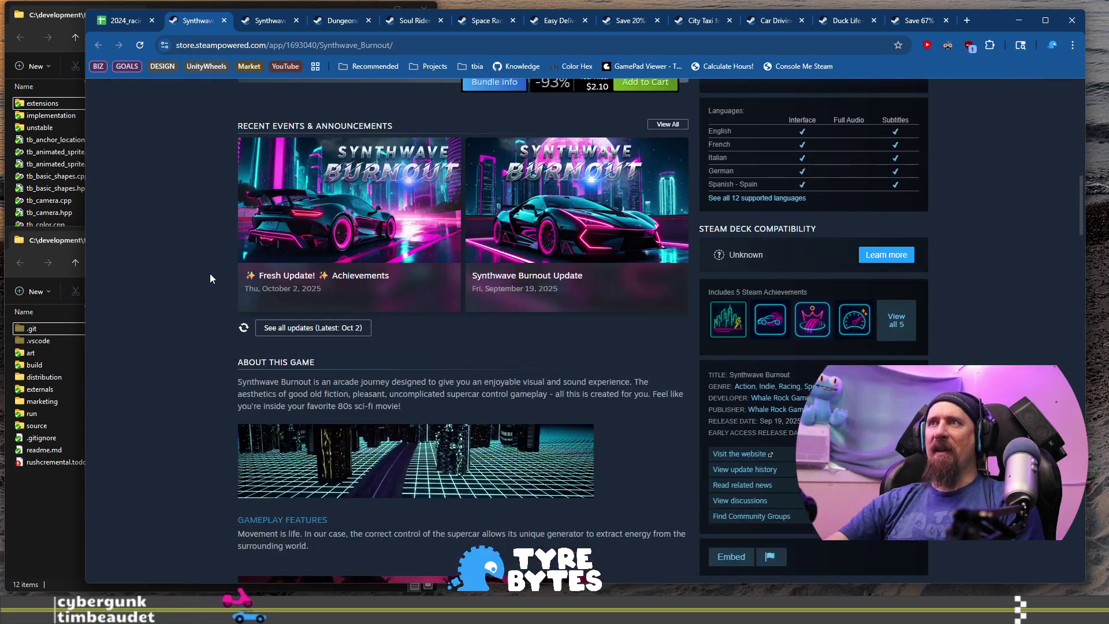
pyautogui.scroll(-5, 211, 274)
pyautogui.scroll(12, 210, 274)
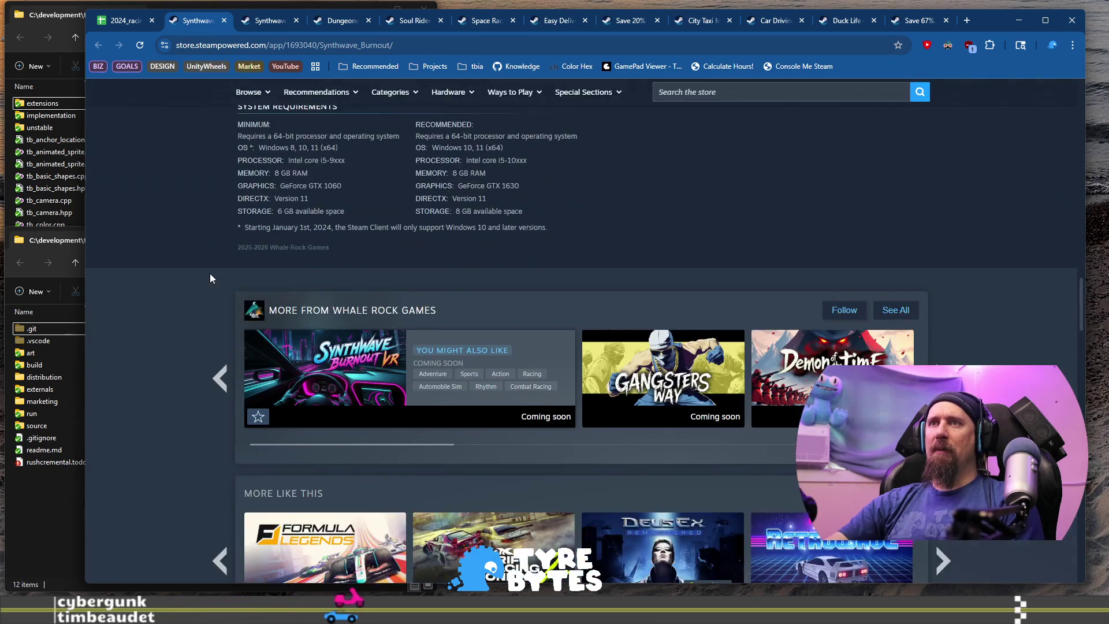
pyautogui.scroll(8, 210, 273)
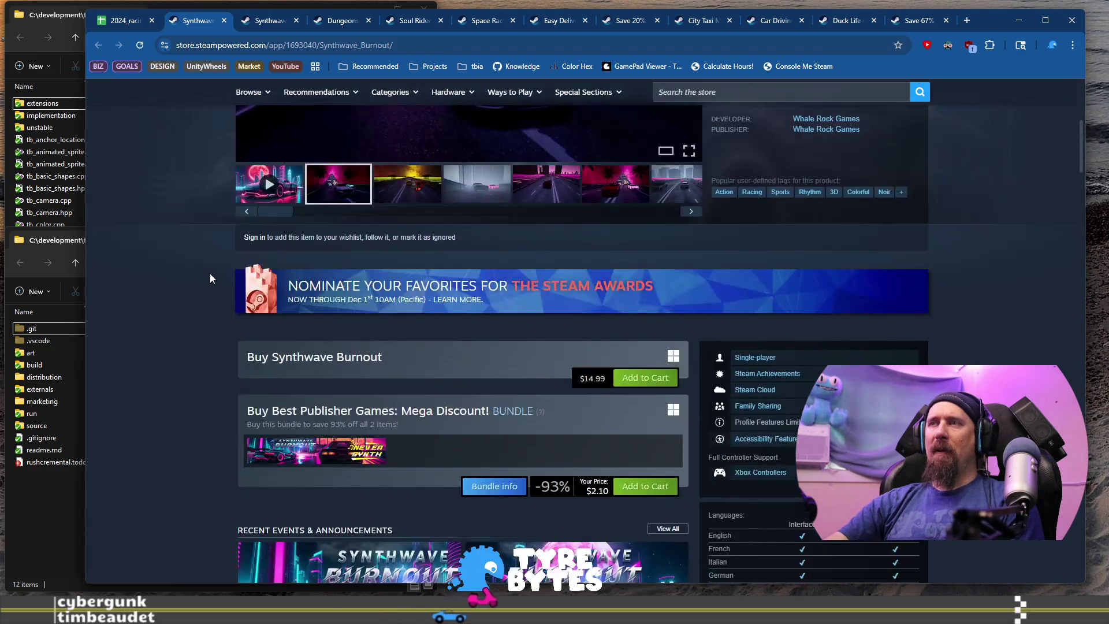
pyautogui.scroll(6, 210, 275)
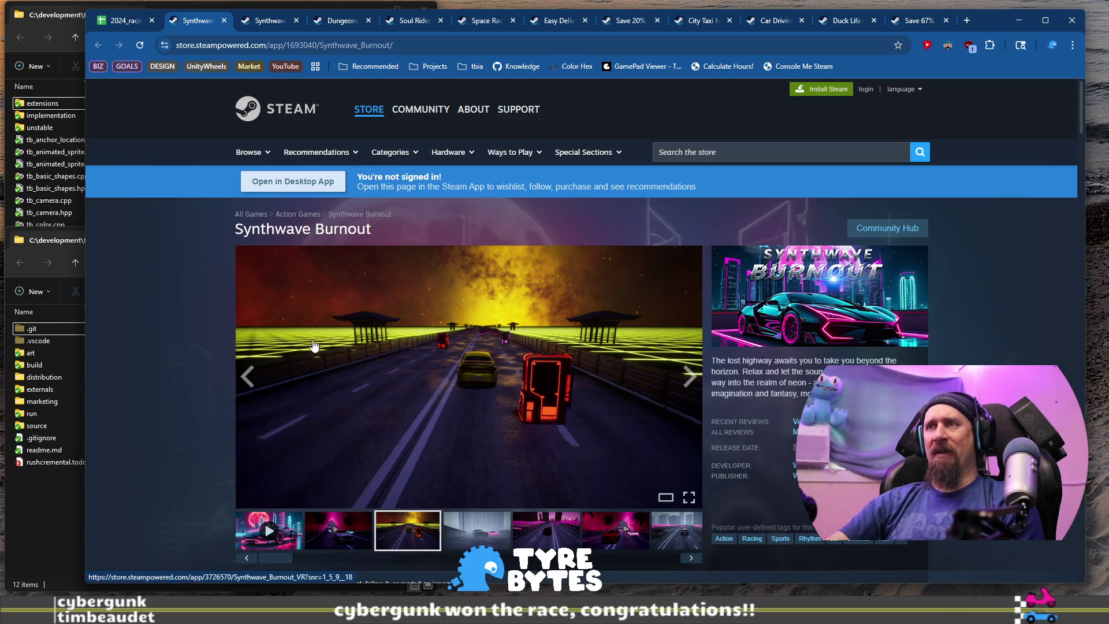
pyautogui.scroll(-4, 307, 345)
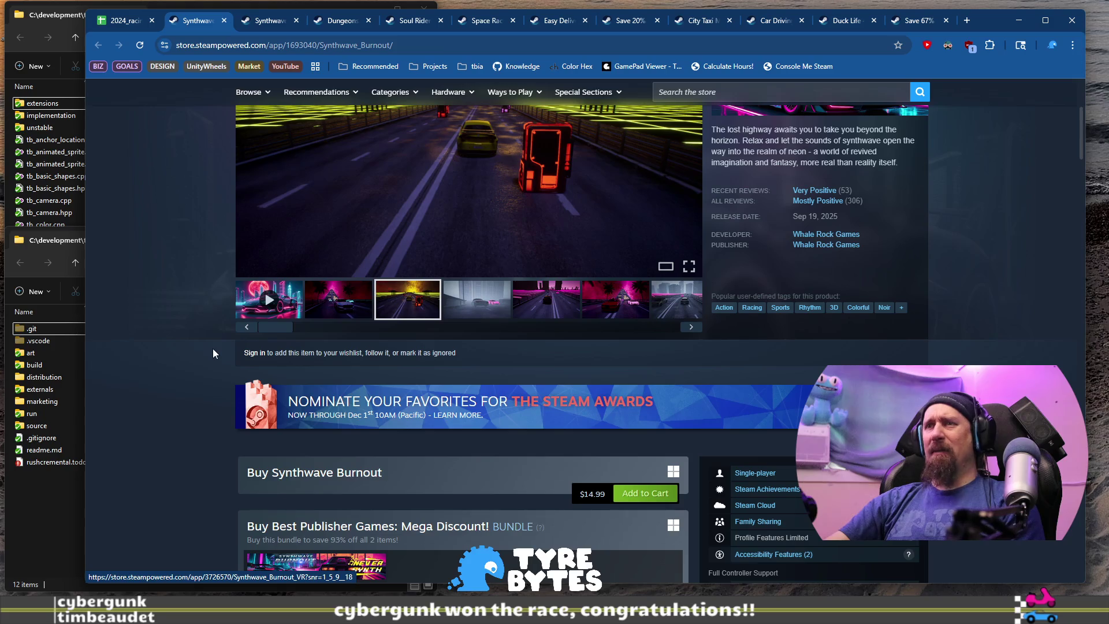
pyautogui.scroll(-2, 200, 352)
pyautogui.click(132, 21)
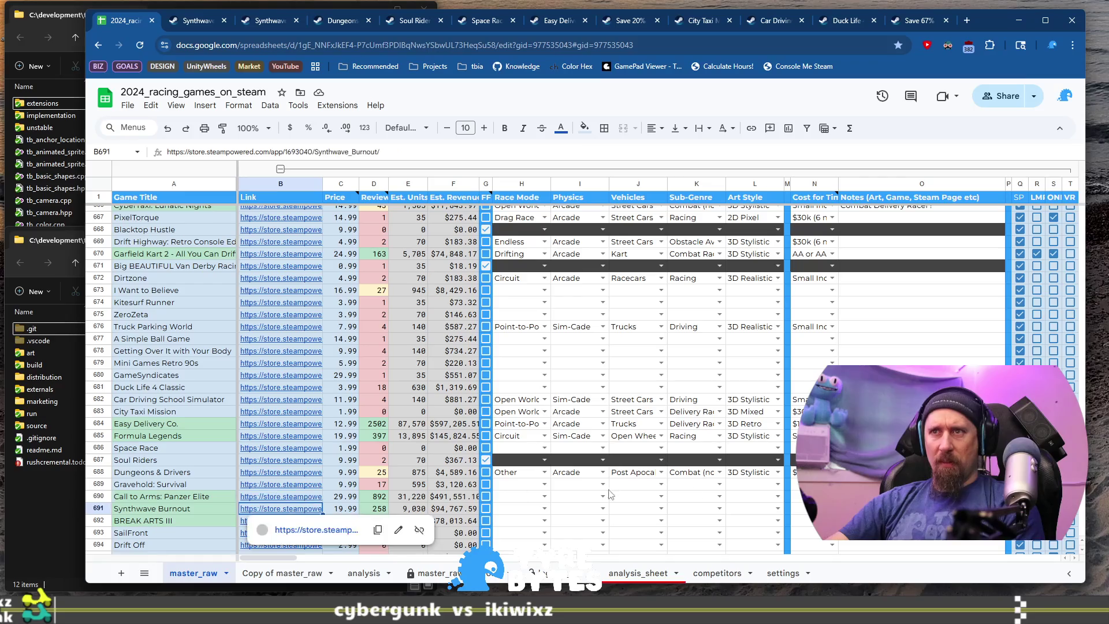
pyautogui.click(341, 508)
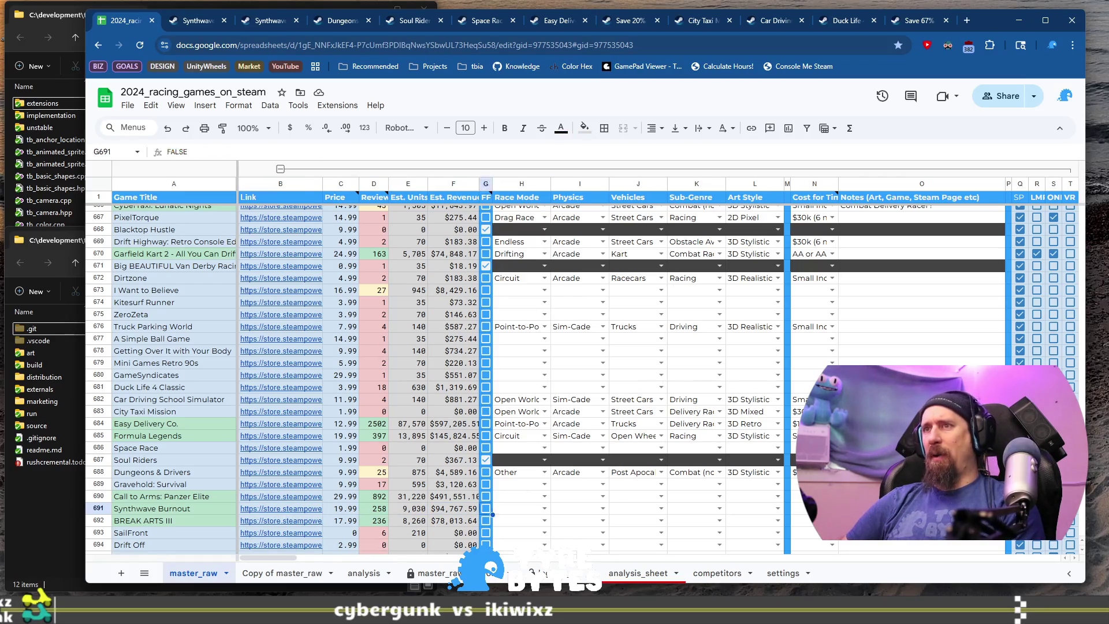
pyautogui.press('Right')
pyautogui.press('Right')
pyautogui.press('Right')
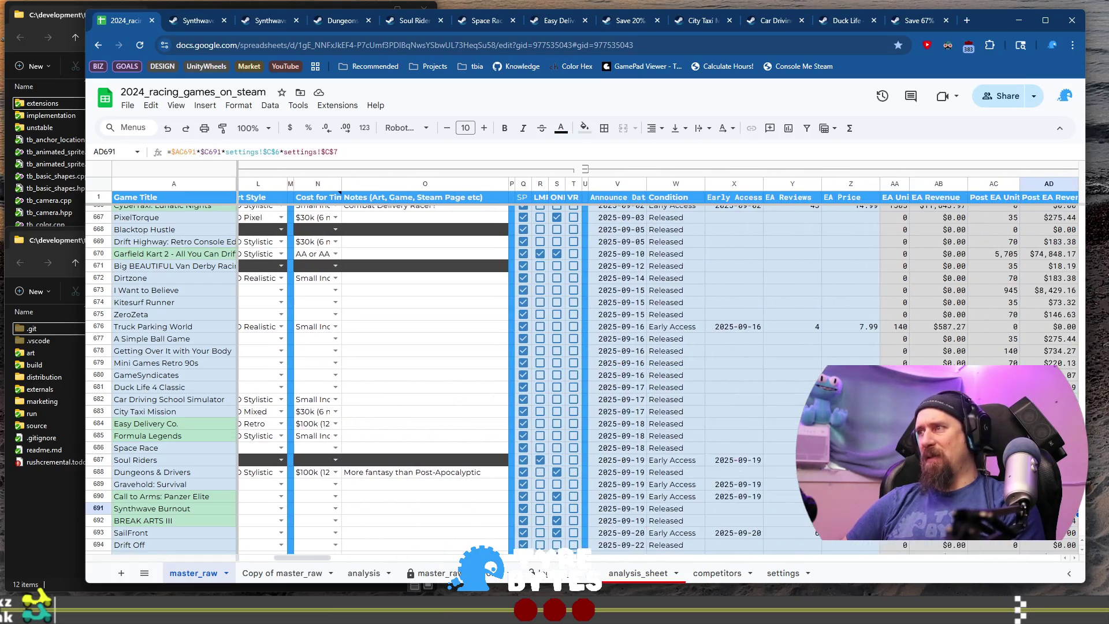
pyautogui.press('Right')
pyautogui.press('Right')
pyautogui.press('Right')
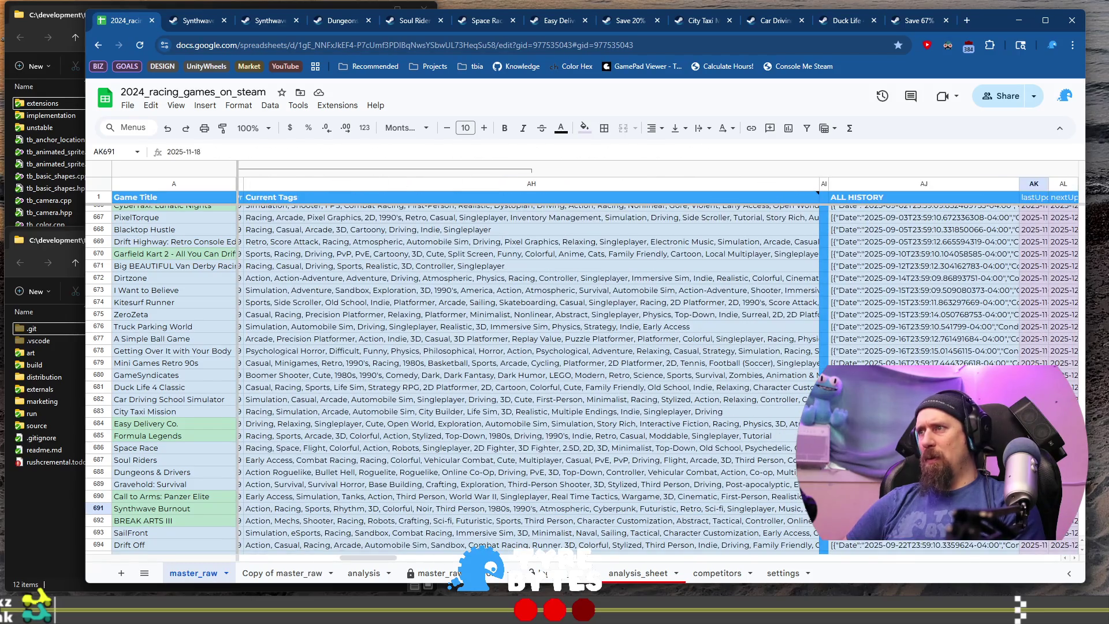
pyautogui.press('Left')
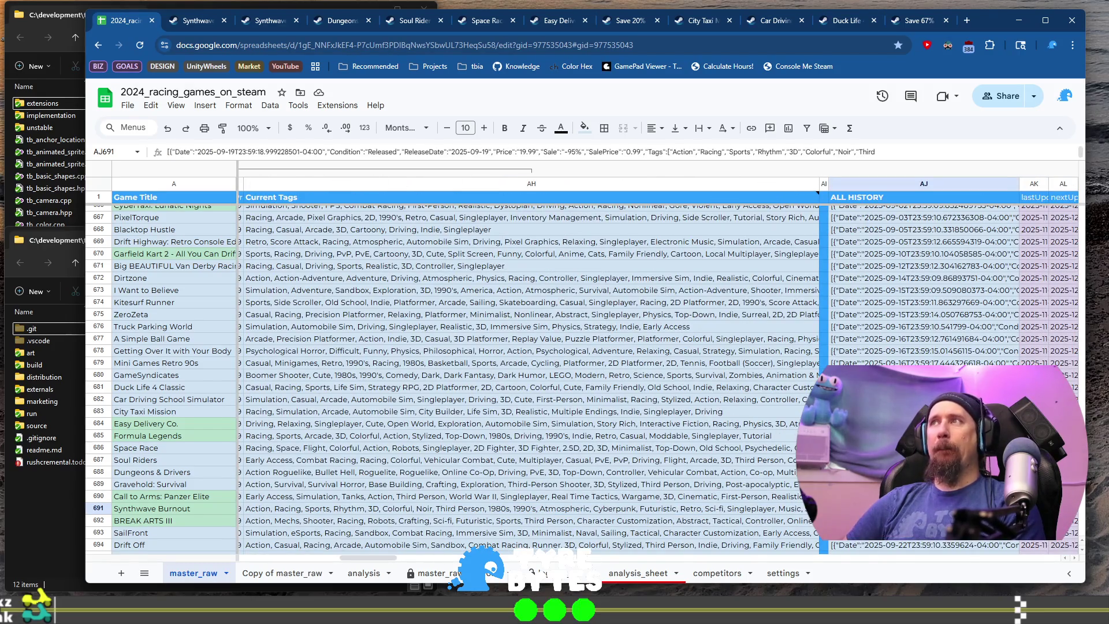
pyautogui.press('Right')
pyautogui.press('Right')
pyautogui.press('Right')
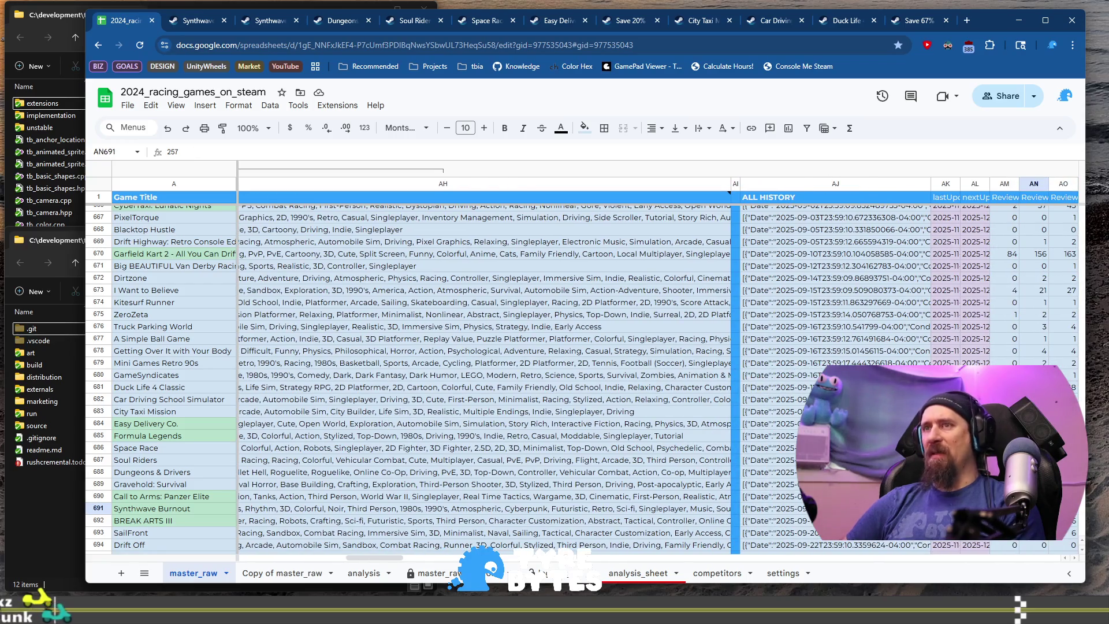
pyautogui.press('Left')
pyautogui.press('Left')
pyautogui.press('Left')
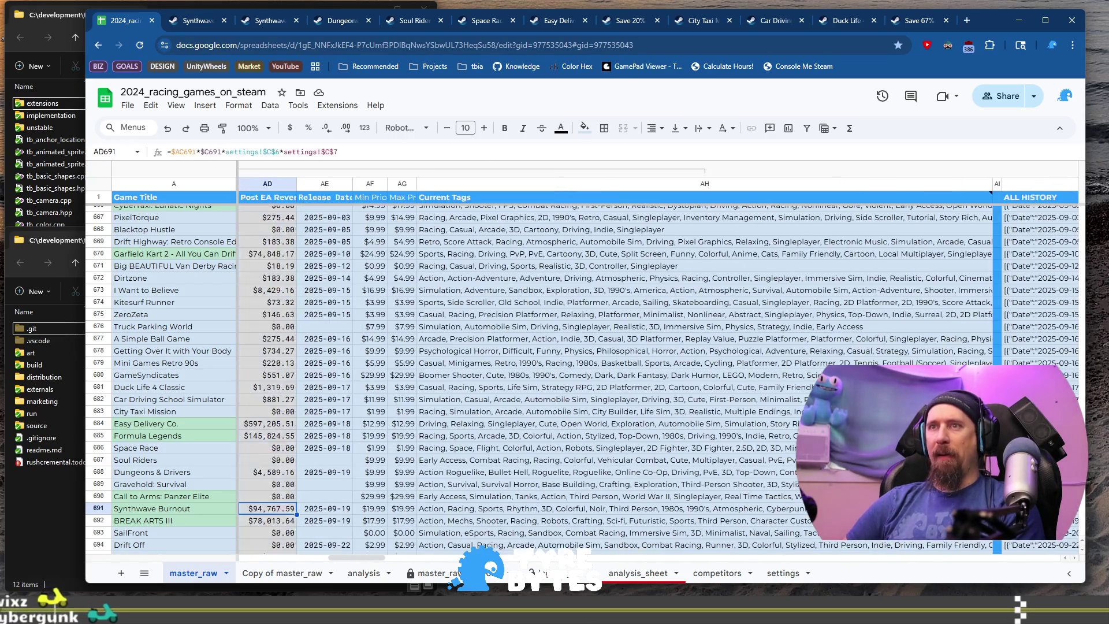
pyautogui.press('Right')
pyautogui.press('Right')
pyautogui.press('Right')
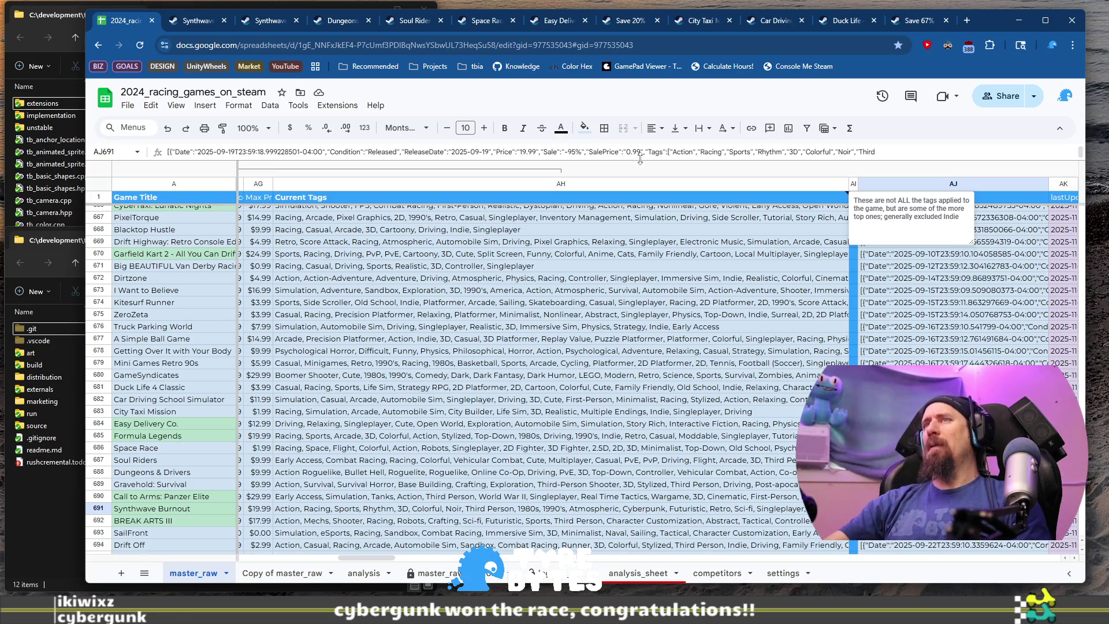
# - Work out 19.99 - (19.99 * .95) = 0.9995 in a new tab's omnibox, then return to the sheet
pyautogui.click(967, 21)
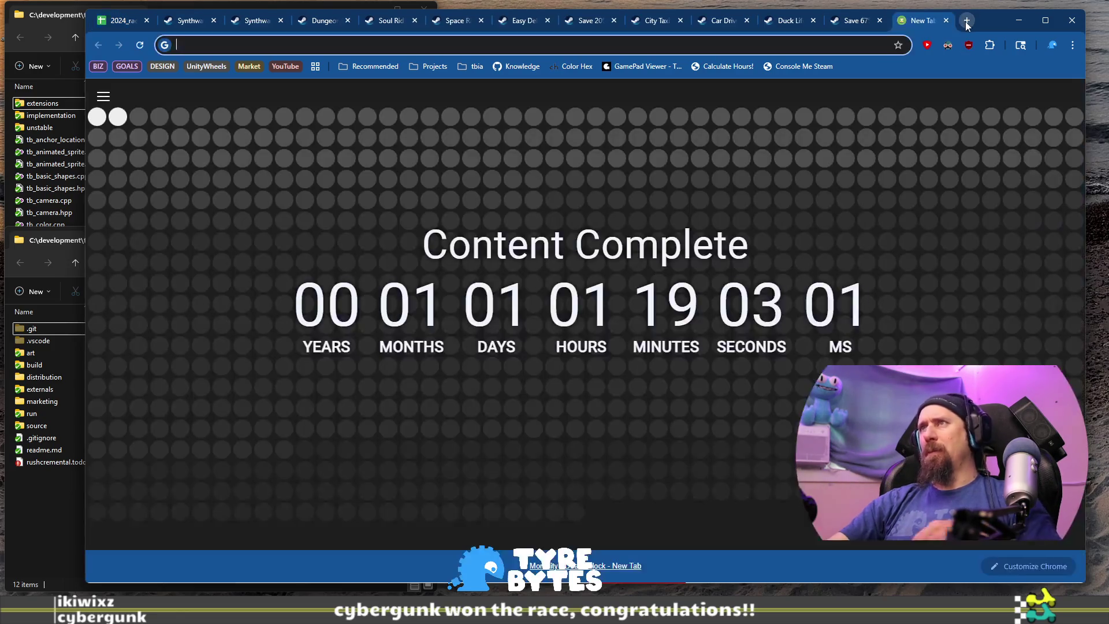
pyautogui.write('9')
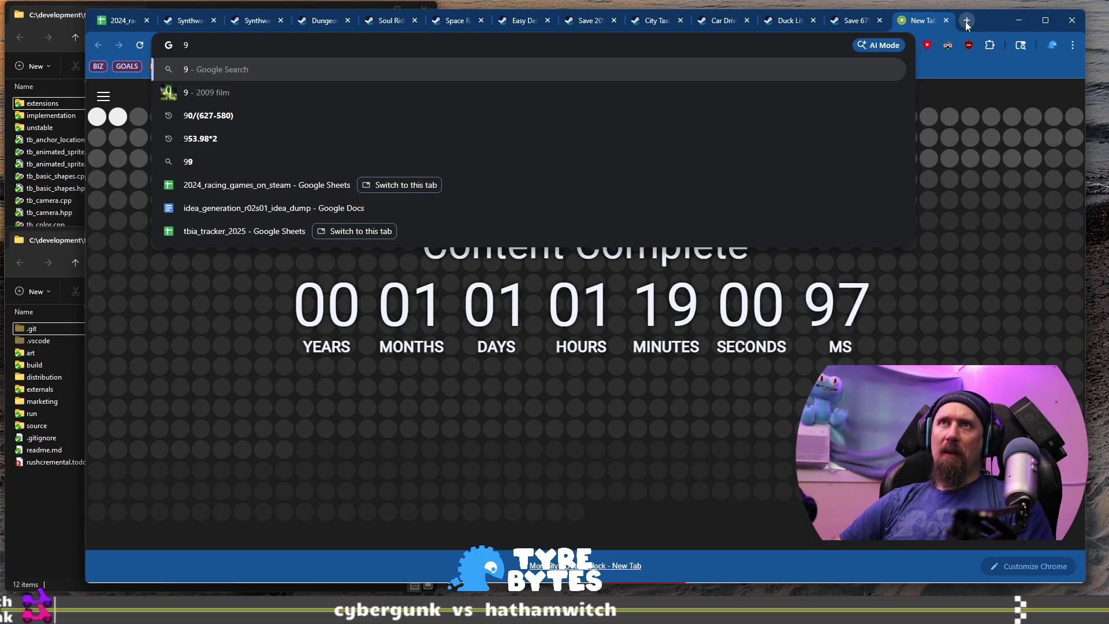
pyautogui.press('BackSpace')
pyautogui.write('19.99 *')
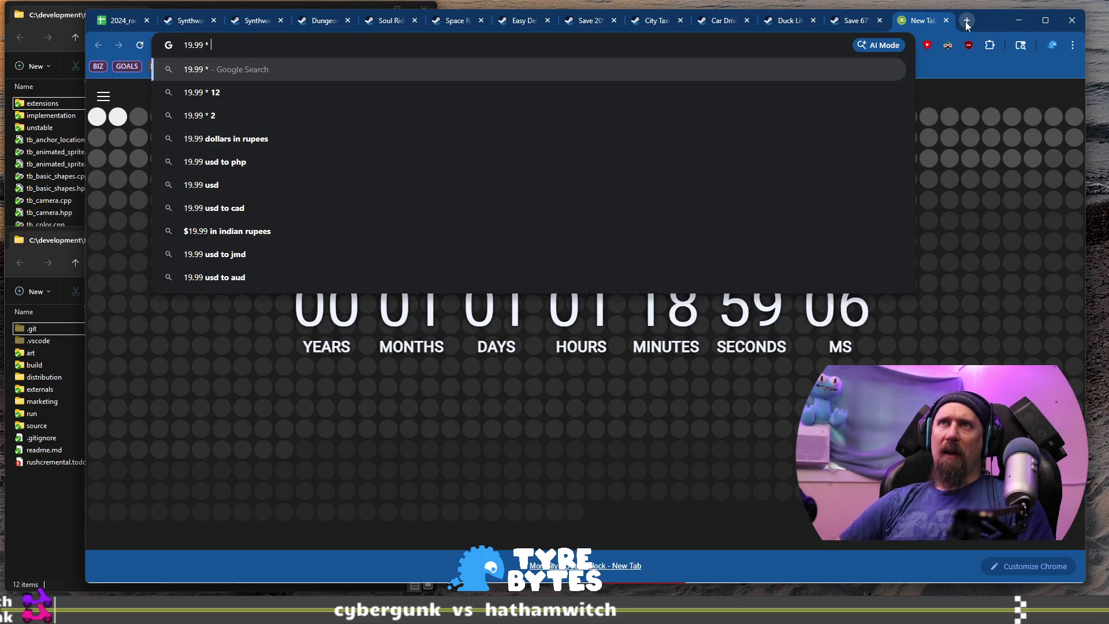
pyautogui.press('BackSpace')
pyautogui.write('- (18,')
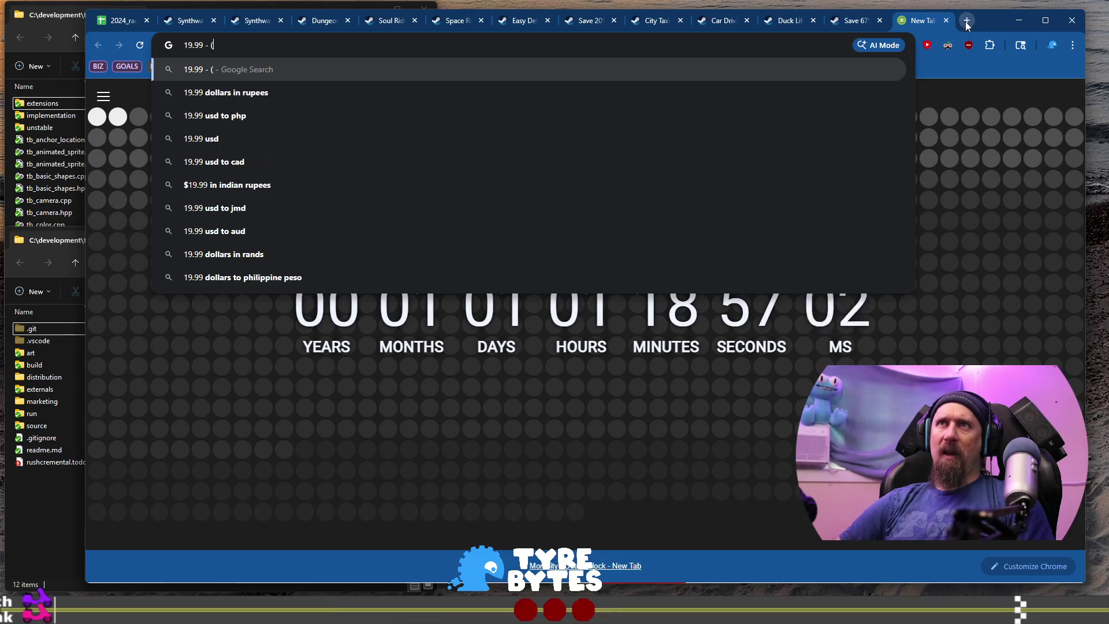
pyautogui.write('.99')
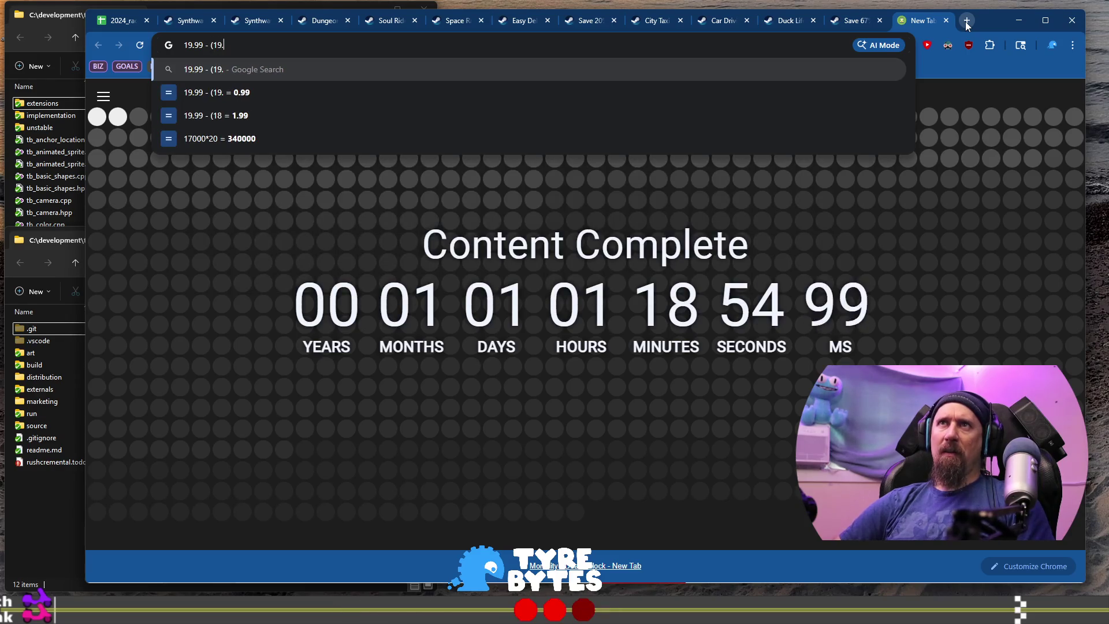
pyautogui.write(' * ')
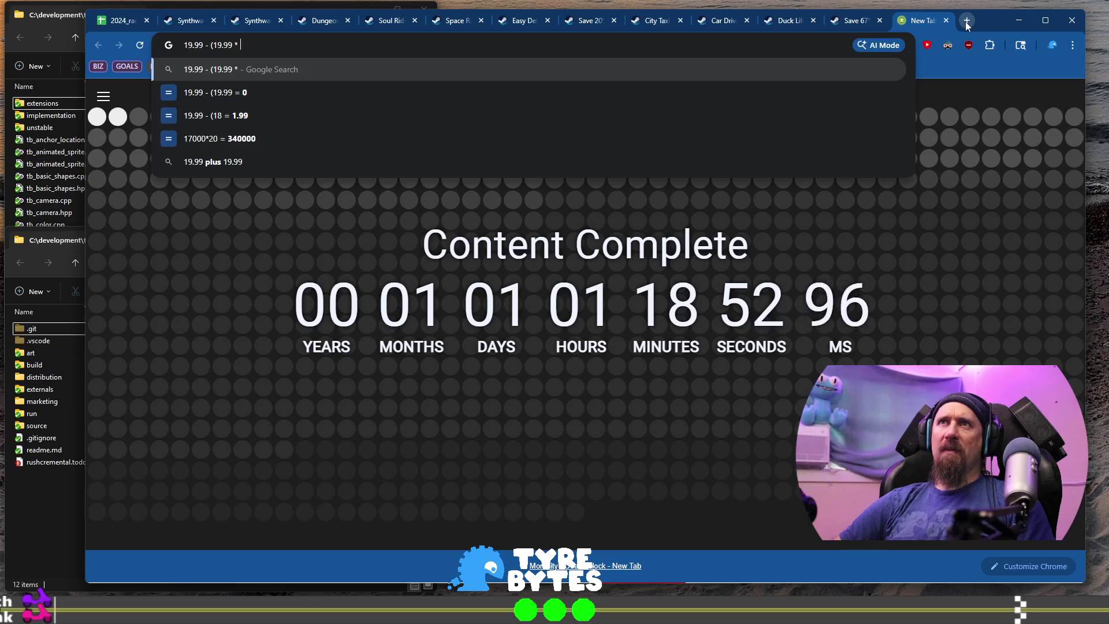
pyautogui.write('.95')
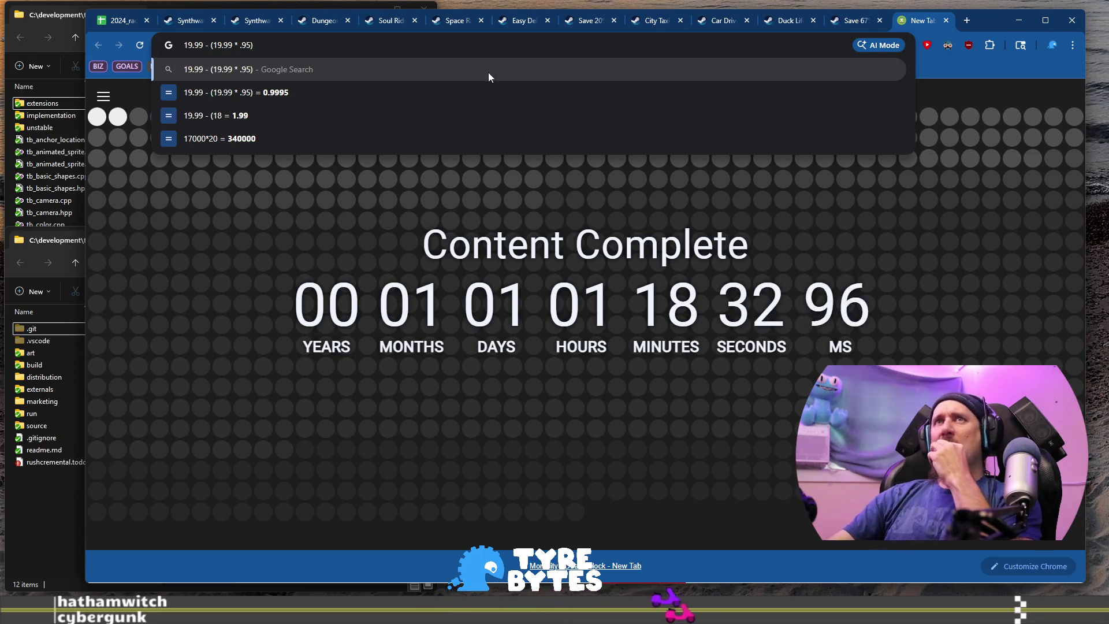
pyautogui.click(113, 22)
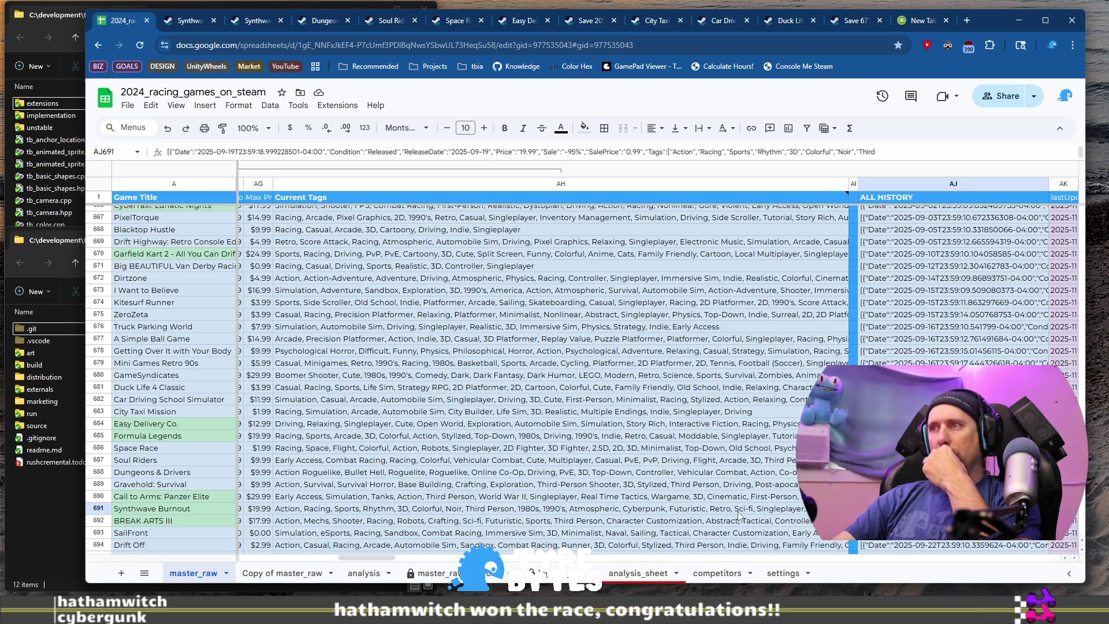
# - Inspect the Est. Units formula in E691 for Synthwave Burnout, then view the settings sheet's estimation values
pyautogui.press('Left')
pyautogui.press('Left')
pyautogui.press('Left')
pyautogui.press('Left')
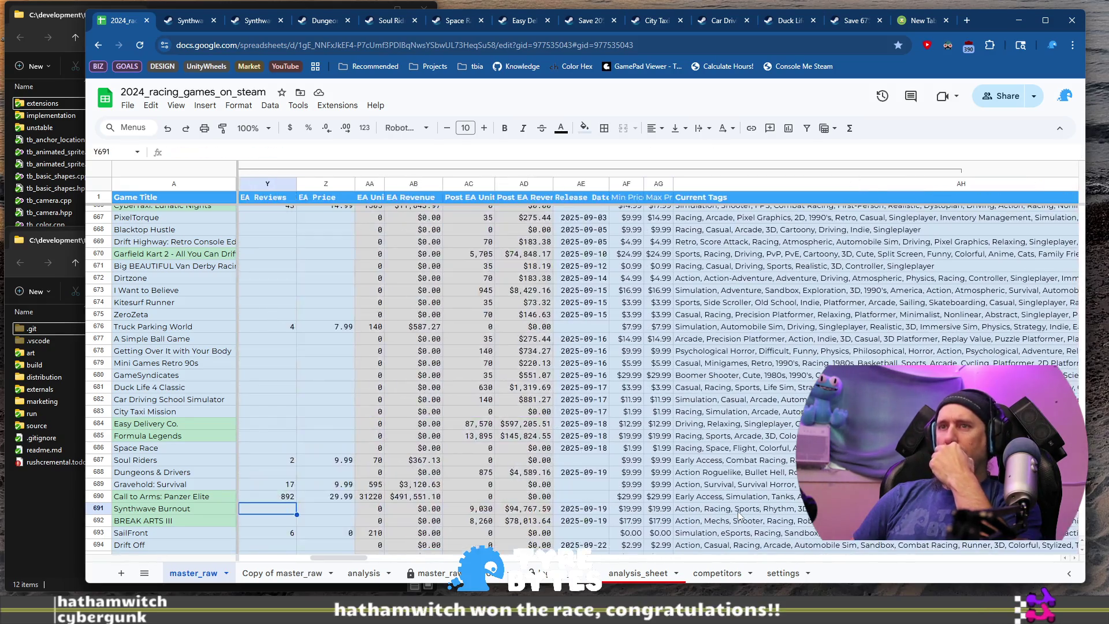
pyautogui.press('Left')
pyautogui.press('Left')
pyautogui.press('Left')
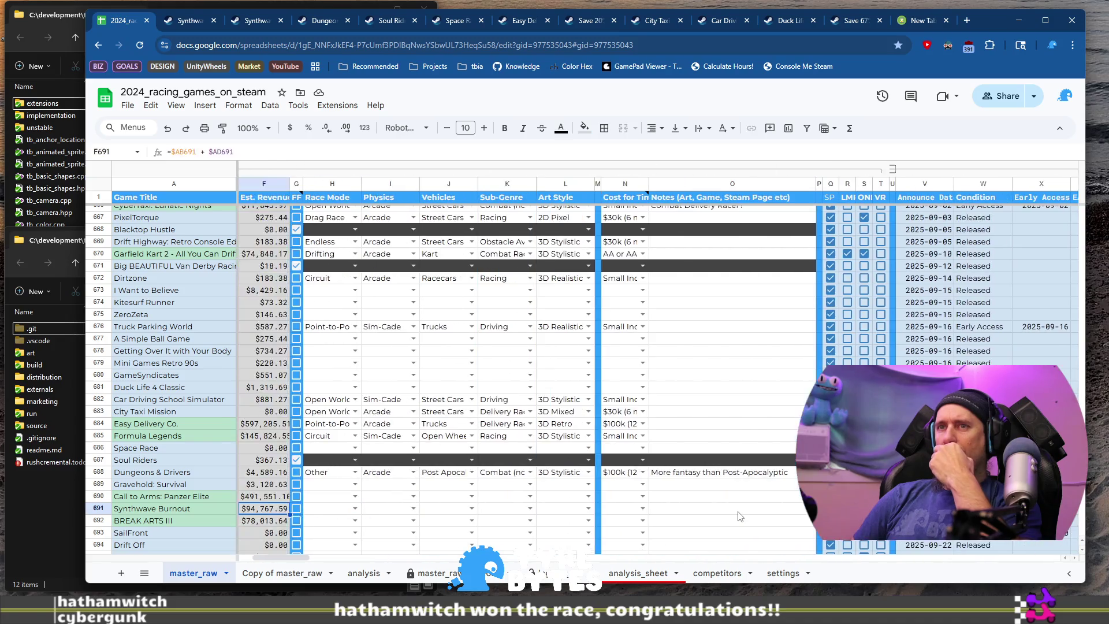
pyautogui.press('Right')
pyautogui.press('Right')
pyautogui.press('Right')
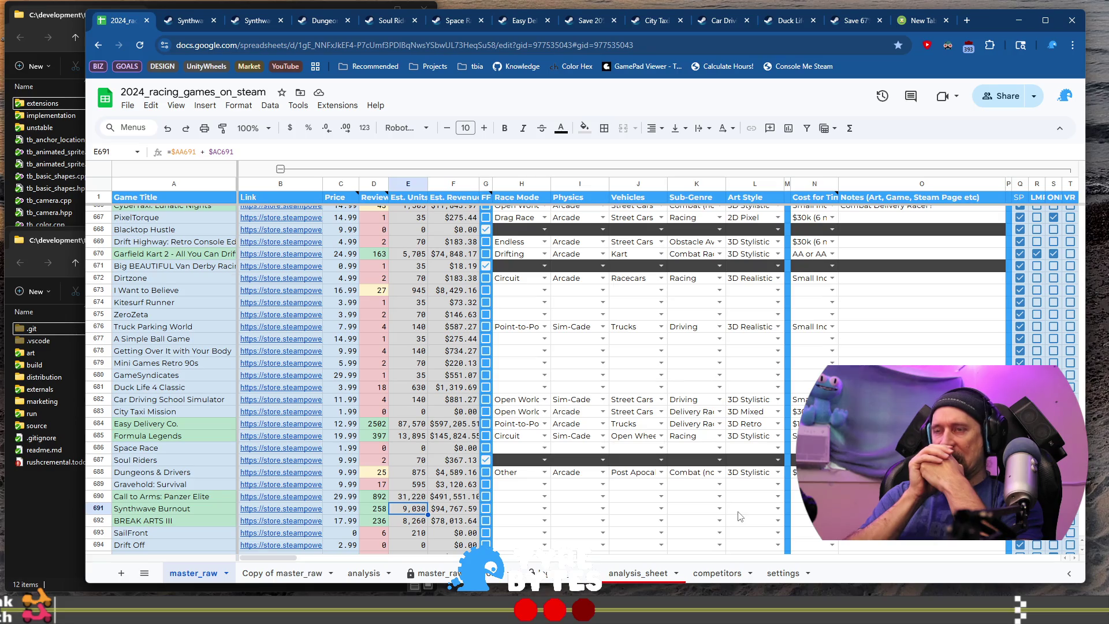
pyautogui.click(781, 573)
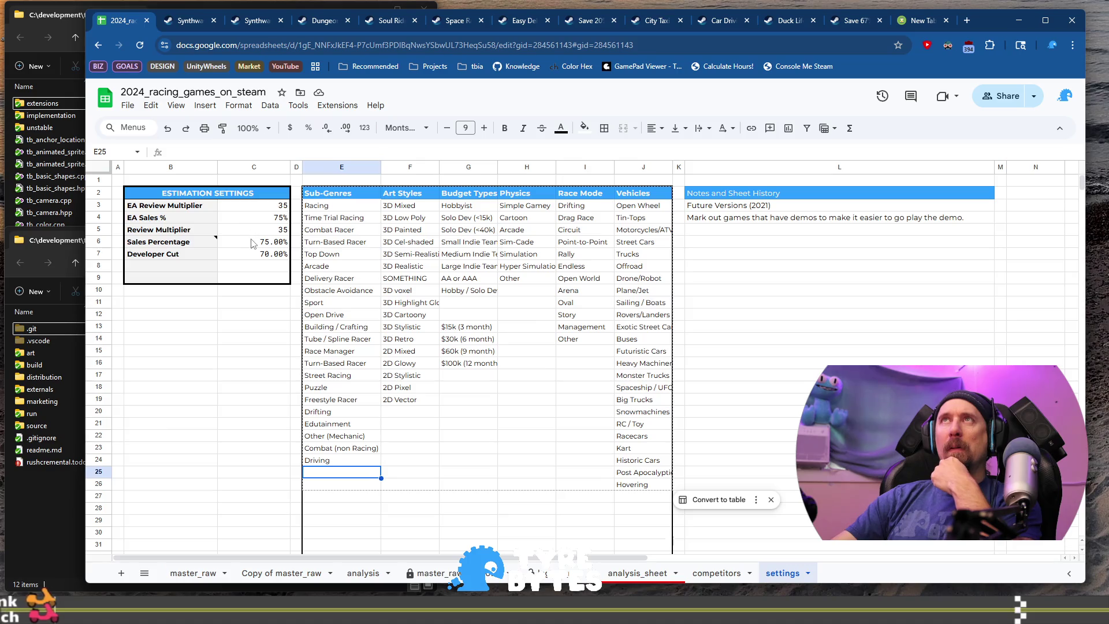